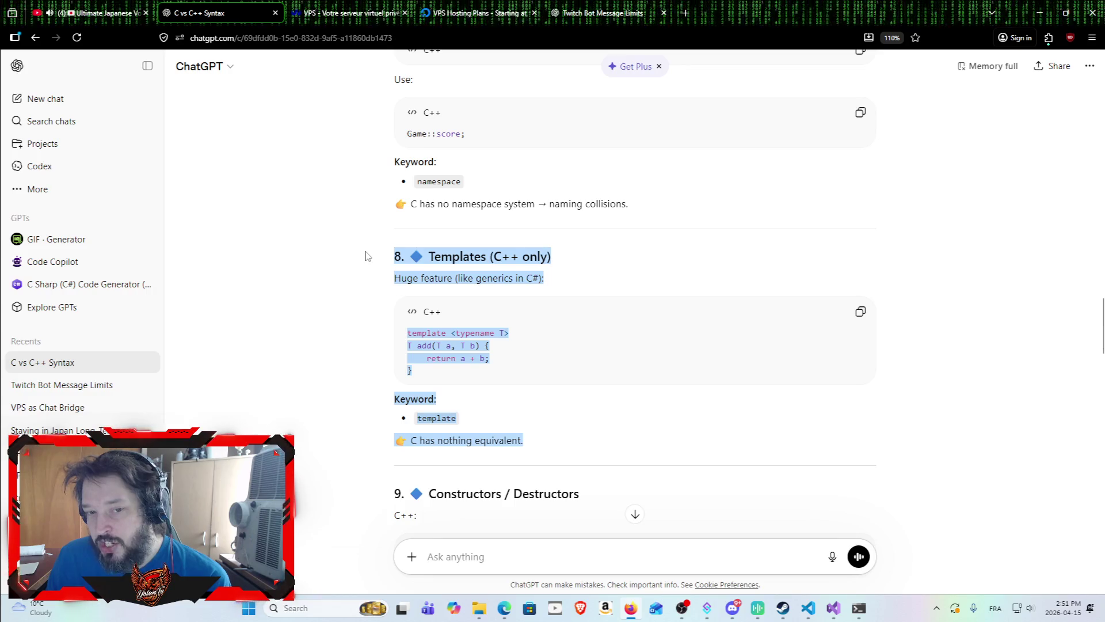
Highlight the Templates section heading in the C vs C++ answer.
click(380, 333)
mouse_move(386, 258)
mouse_down()
mouse_move(465, 277)
mouse_move(576, 468)
mouse_move(580, 436)
mouse_up()
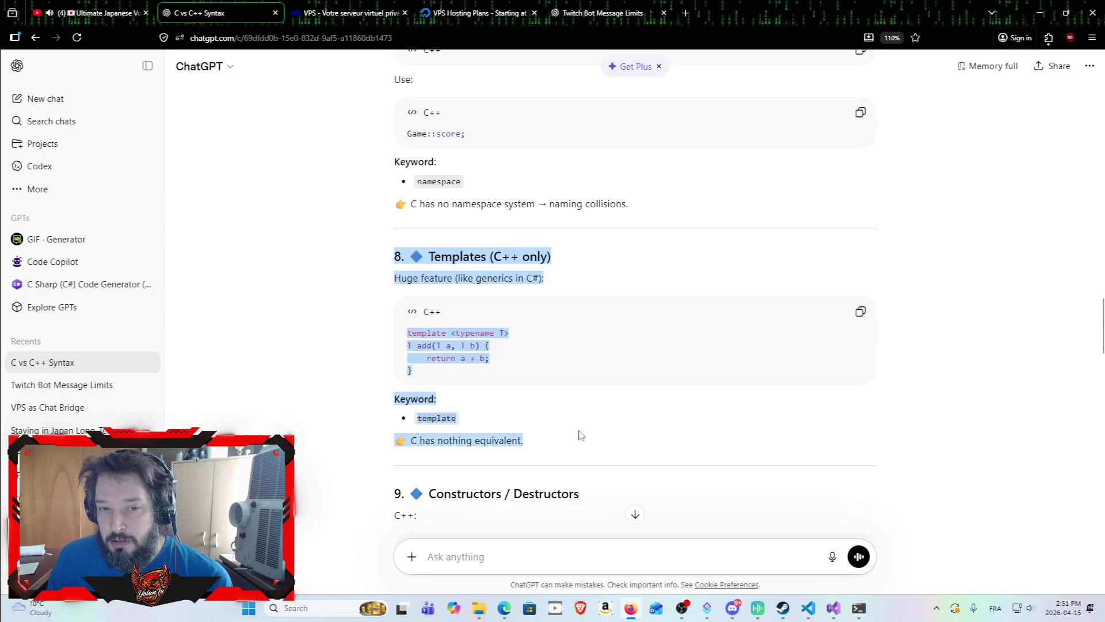
click(570, 424)
mouse_move(386, 257)
mouse_down()
mouse_move(583, 283)
mouse_move(603, 409)
mouse_up()
click(602, 409)
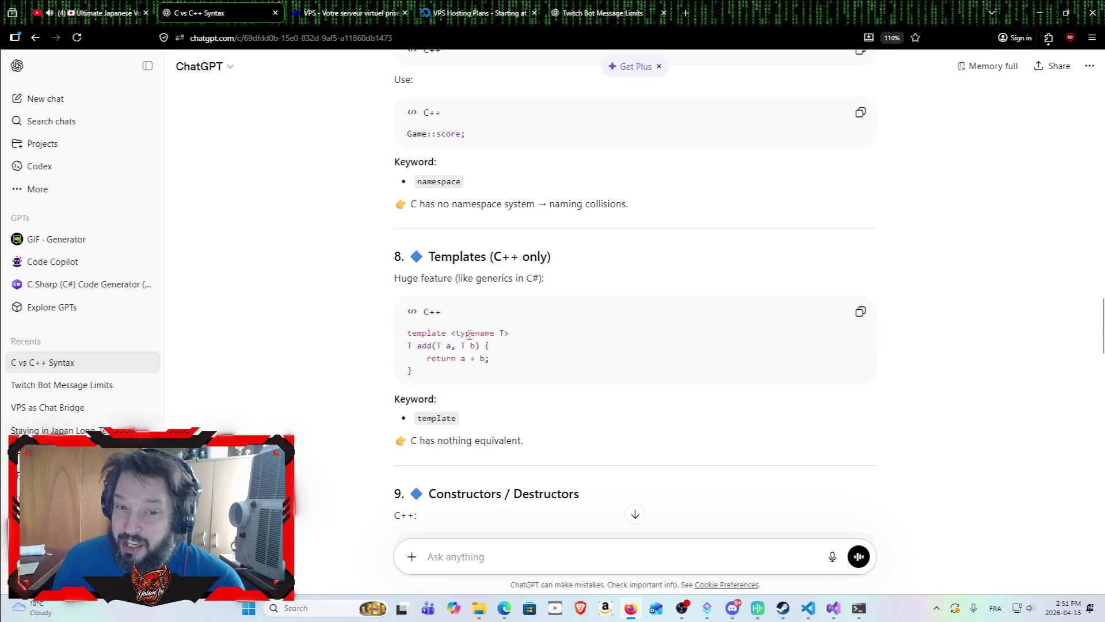
Highlight the template code block from the Templates section.
scroll(471, 340, down, 3)
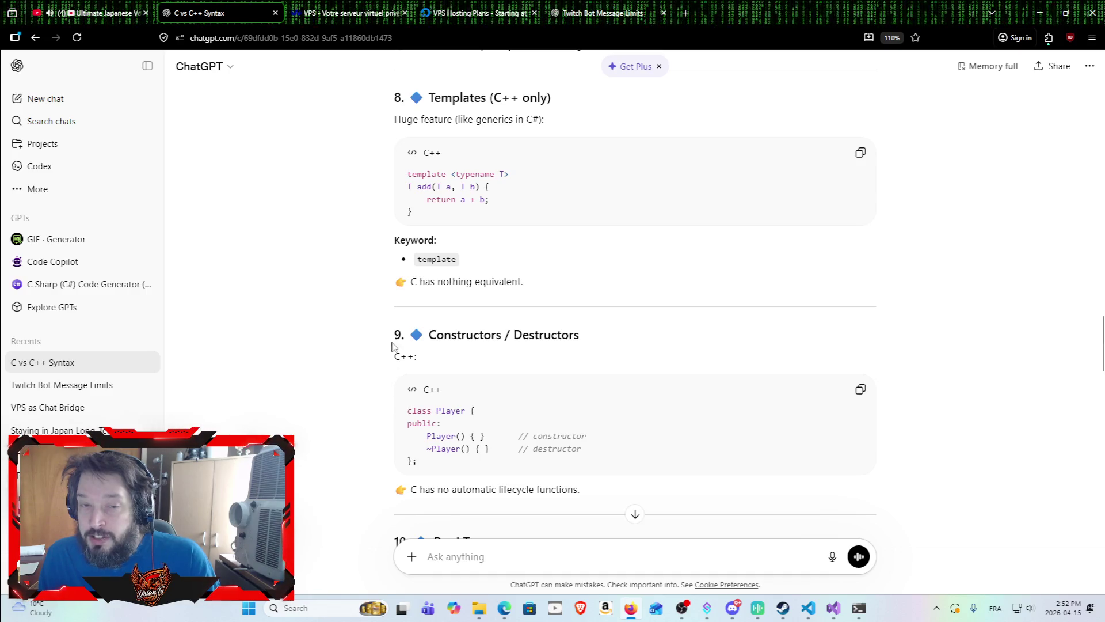
scroll(381, 255, up, 2)
scroll(380, 253, up, 2)
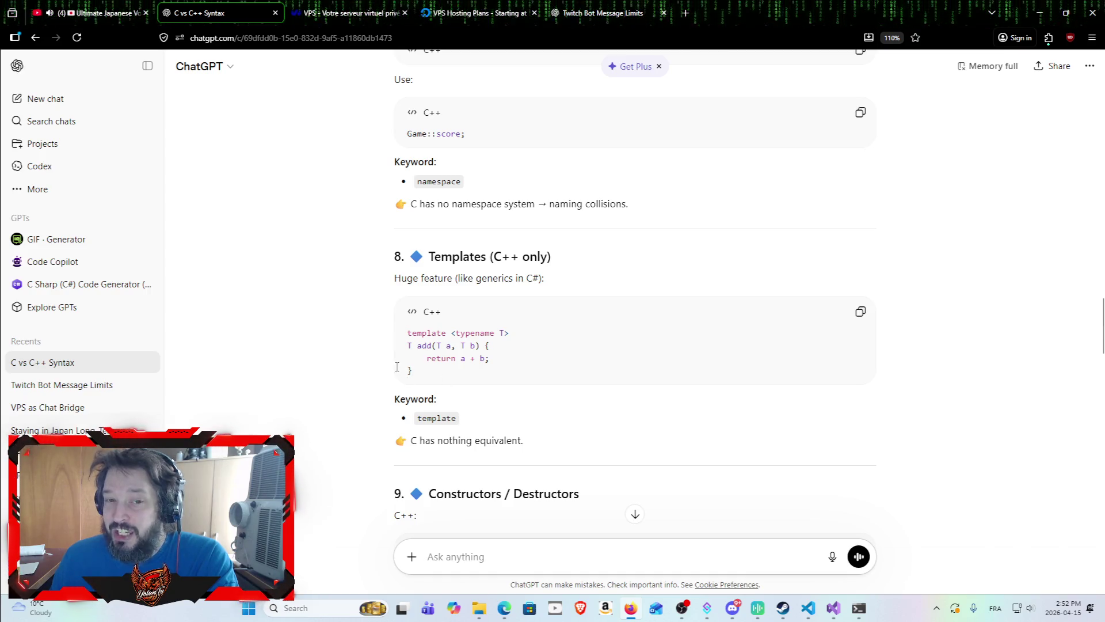
mouse_move(406, 332)
mouse_down()
mouse_move(471, 372)
mouse_move(401, 333)
mouse_up()
click(452, 368)
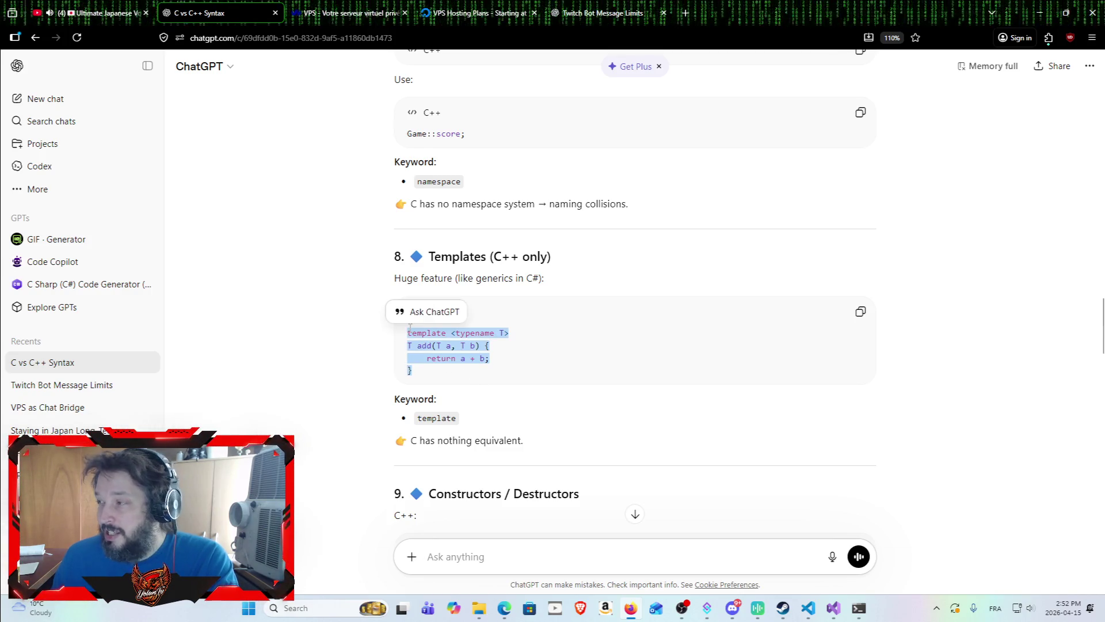
click(535, 376)
drag(417, 373, 397, 332)
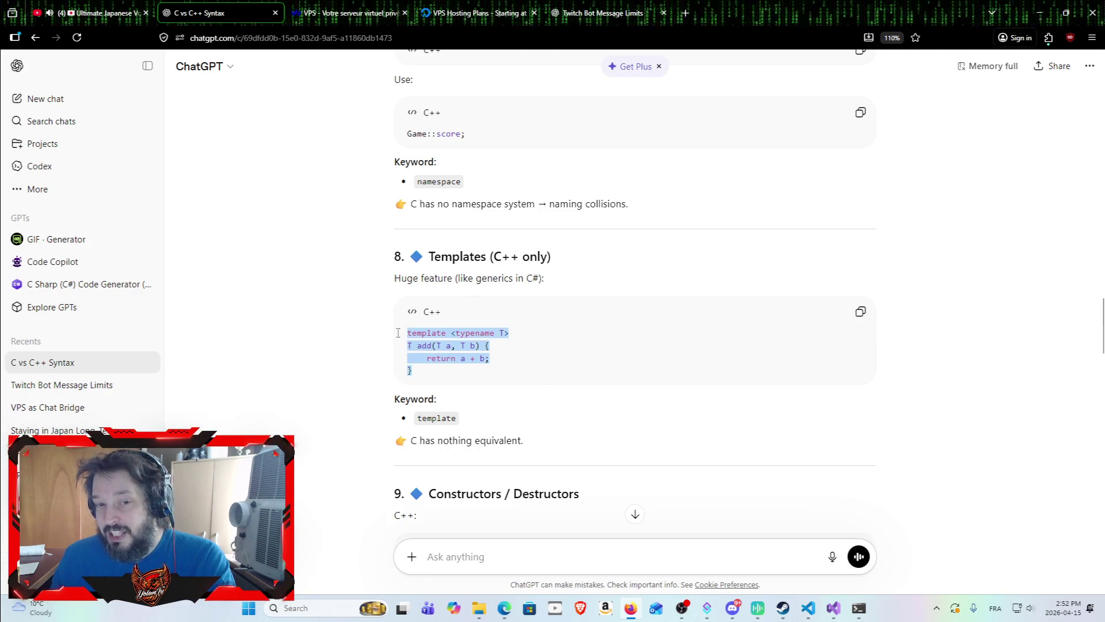
click(443, 376)
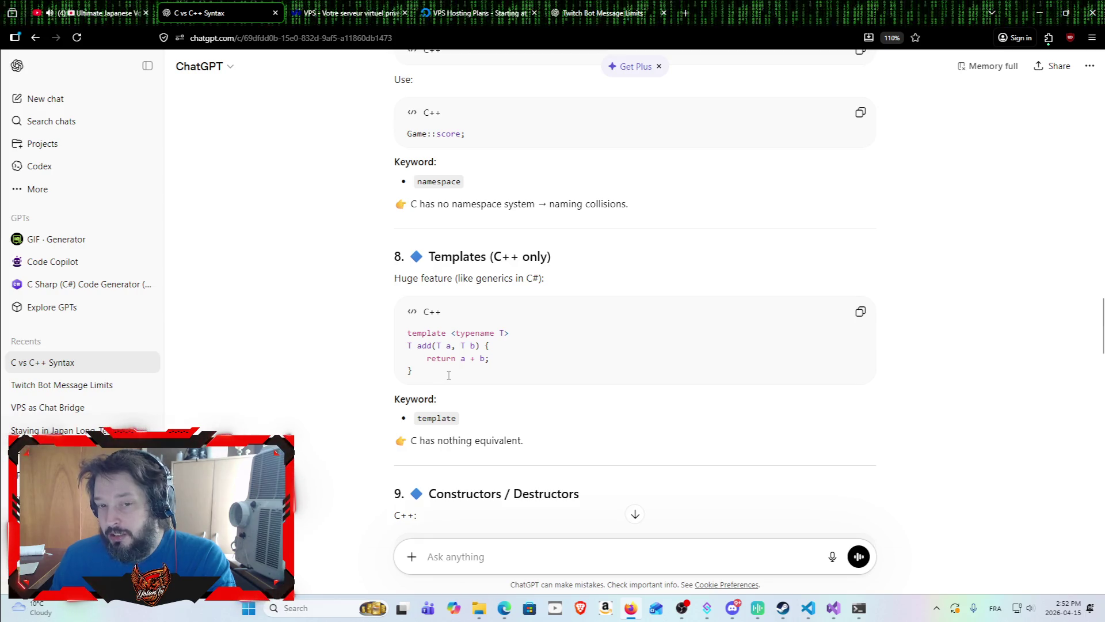
drag(424, 368, 406, 332)
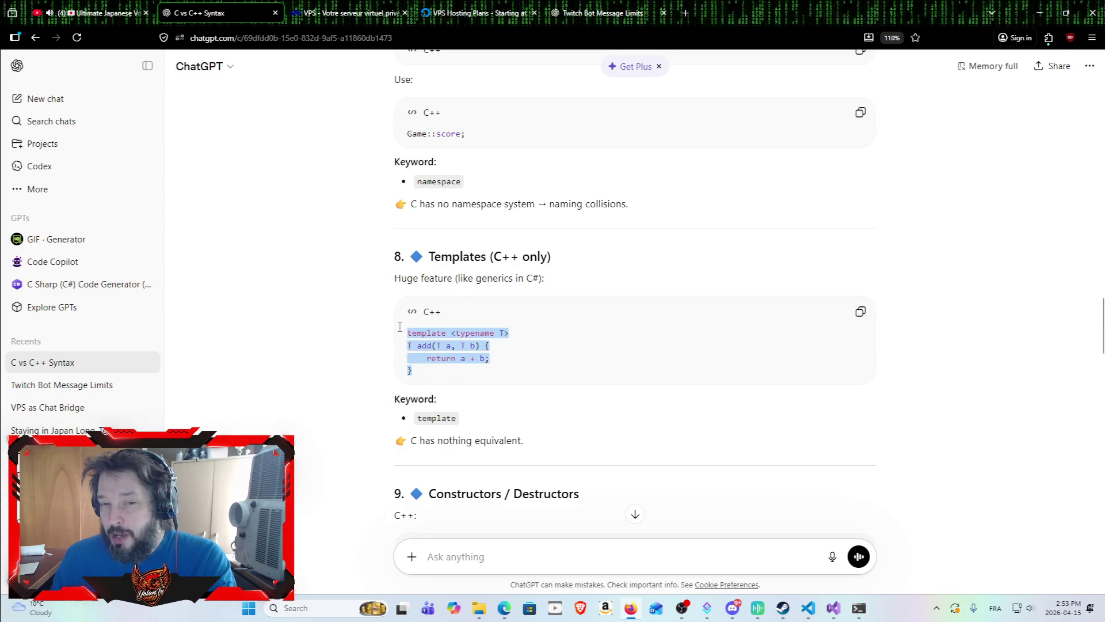
click(503, 371)
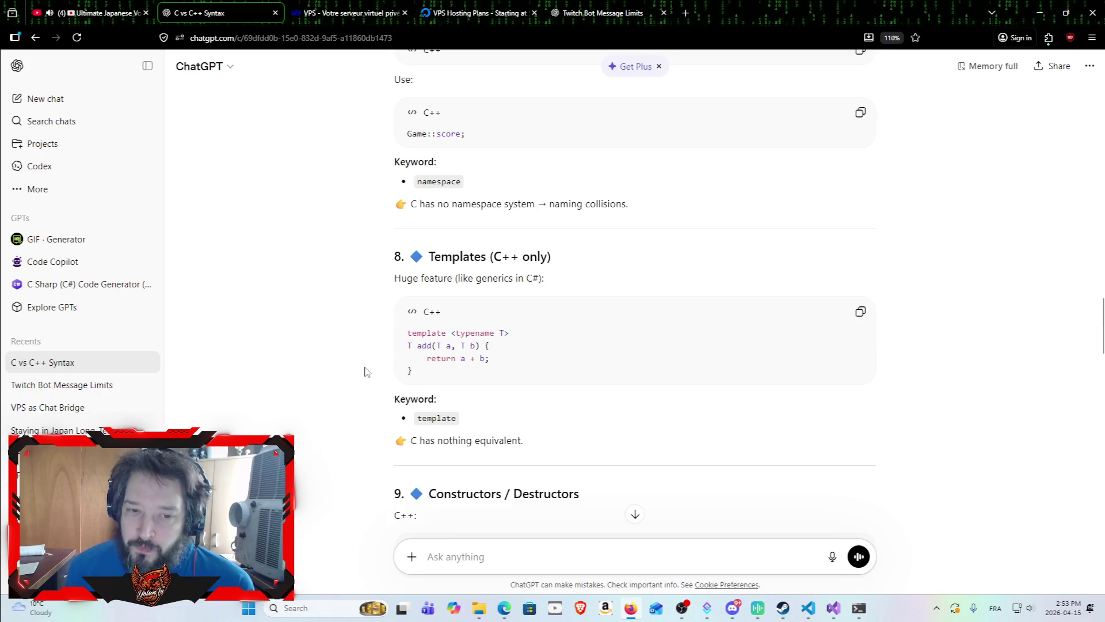
Scroll down to section 10, Bool Type, and highlight its heading and C example.
scroll(305, 308, down, 4)
scroll(363, 256, down, 1)
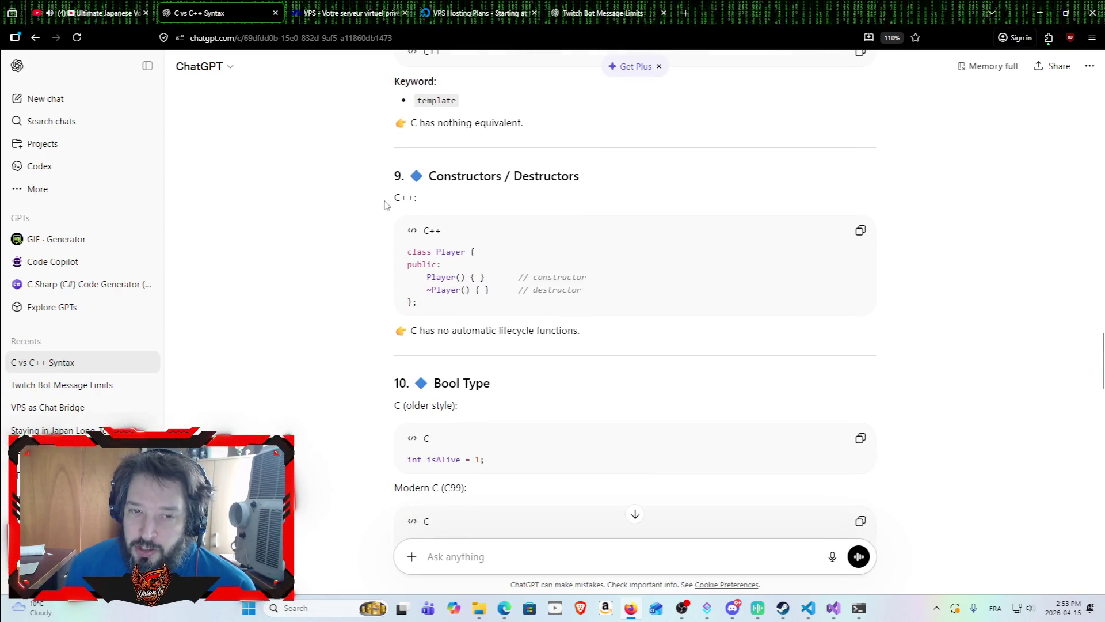
scroll(382, 205, down, 1)
scroll(389, 201, up, 1)
scroll(397, 251, up, 2)
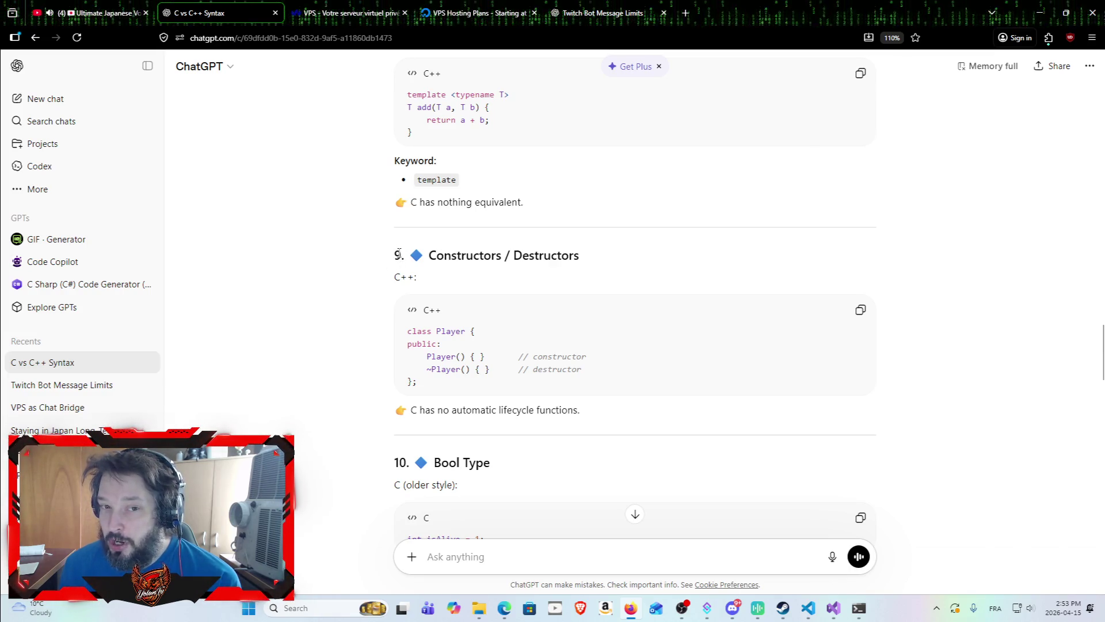
scroll(379, 333, down, 3)
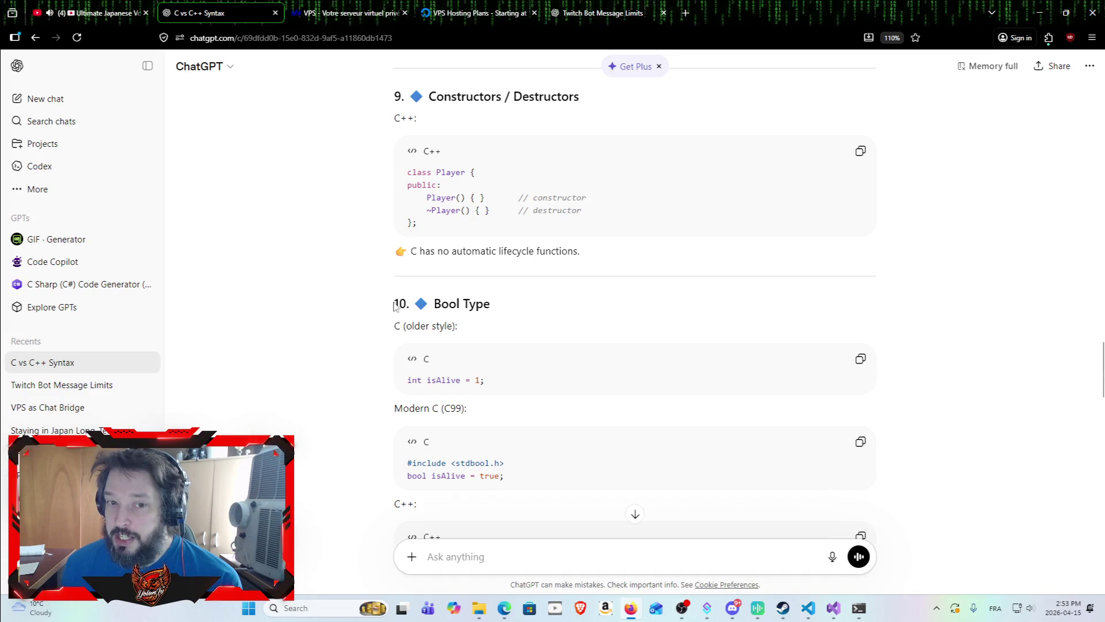
scroll(386, 307, down, 1)
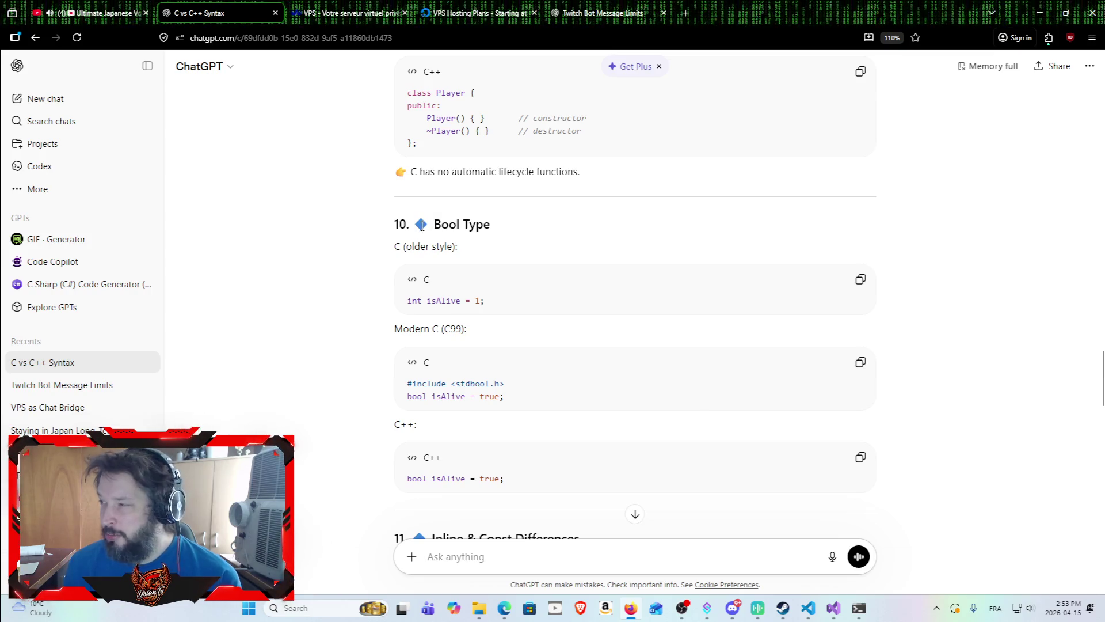
mouse_move(391, 225)
mouse_down()
mouse_move(544, 271)
mouse_move(543, 297)
mouse_up()
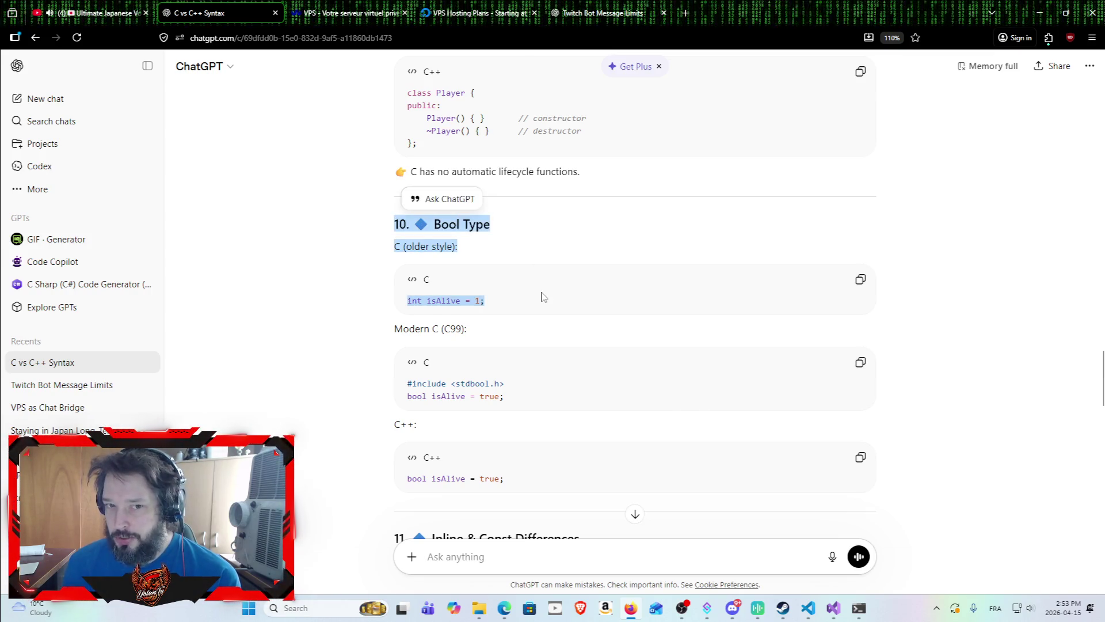
click(513, 240)
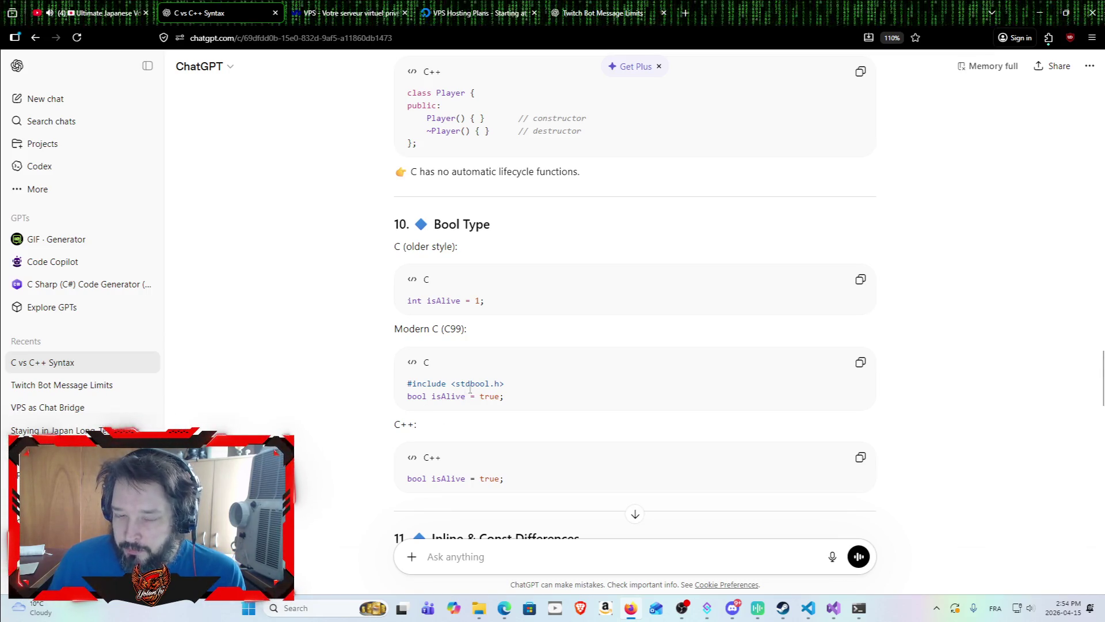
Position the answer so Bool Type sits at the top with section 11, Inline & Const Differences, below.
scroll(470, 389, down, 3)
scroll(486, 239, up, 2)
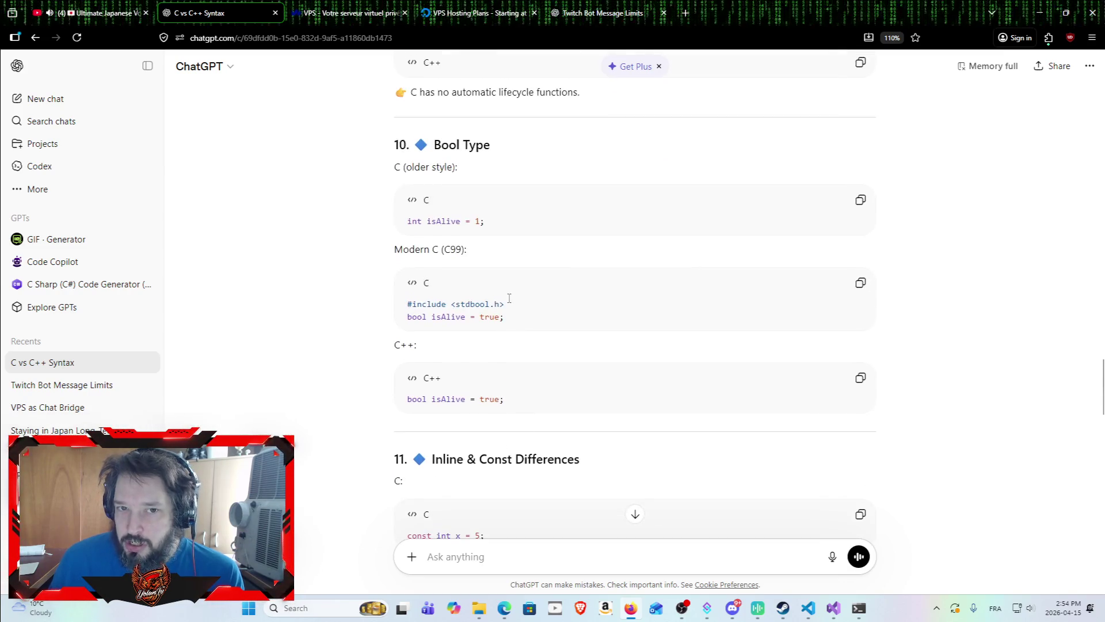
scroll(509, 298, up, 1)
scroll(514, 286, up, 1)
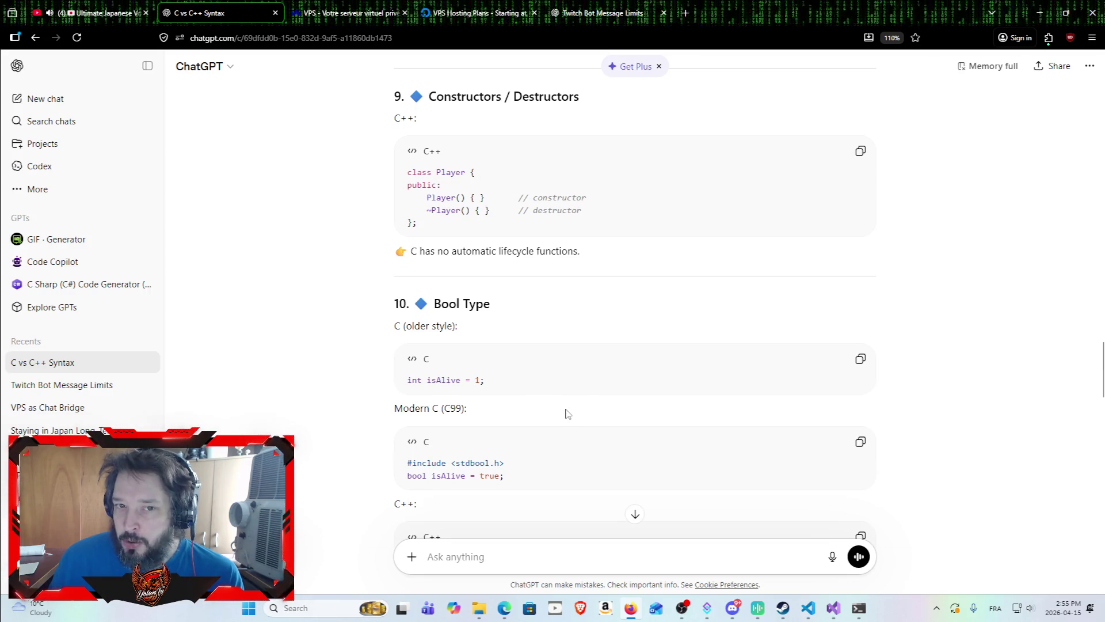
scroll(566, 412, down, 2)
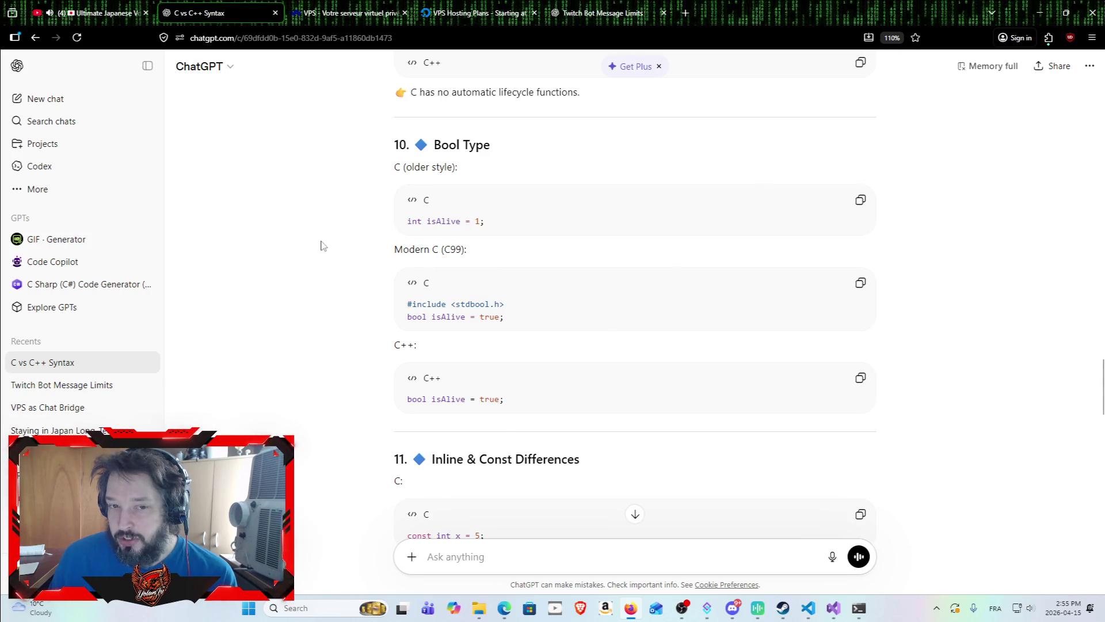
scroll(348, 241, down, 4)
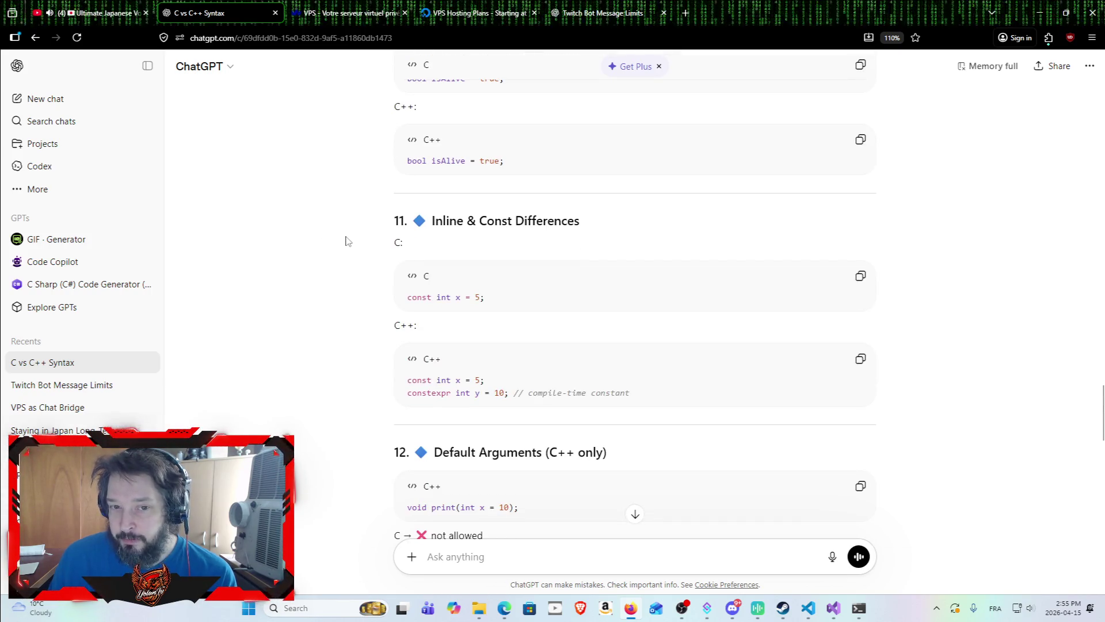
scroll(425, 299, up, 3)
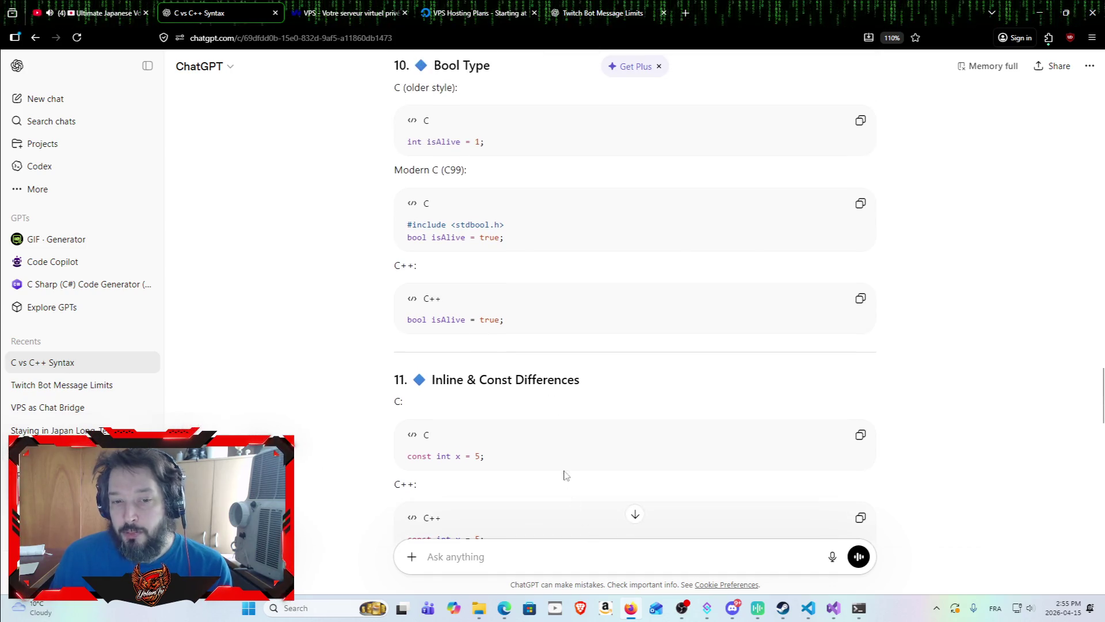
click(622, 556)
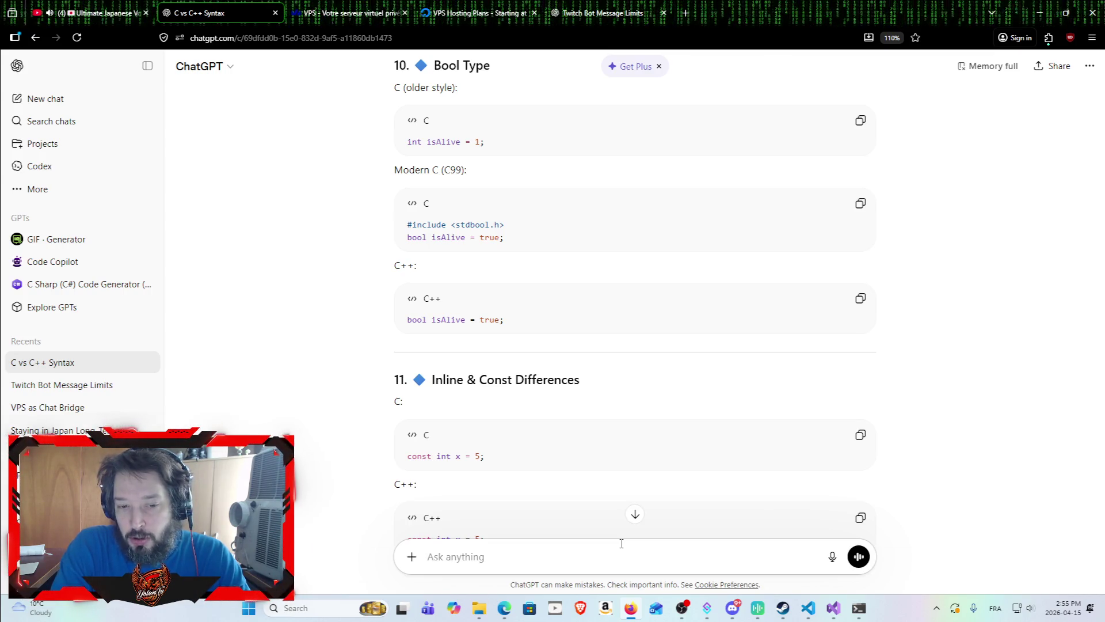
Ask ChatGPT 'javas simple class = null' and send the question.
text(M)
text(a)
key(BackSpace)
key(BackSpace)
text(javas class)
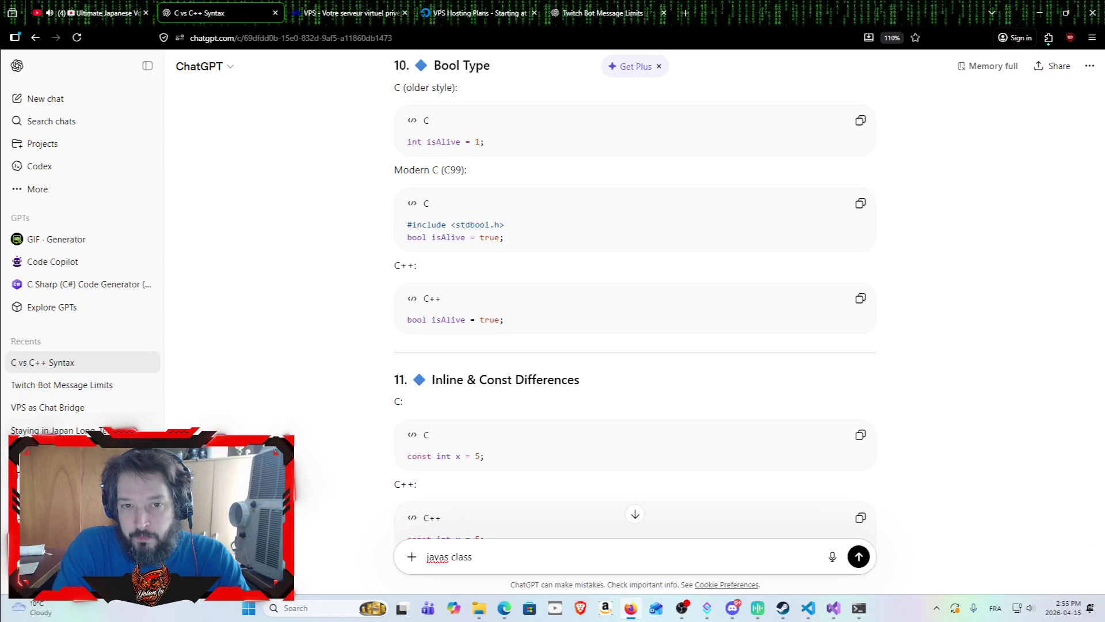
key(BackSpace)
key(BackSpace)
key(BackSpace)
text(simple cals)
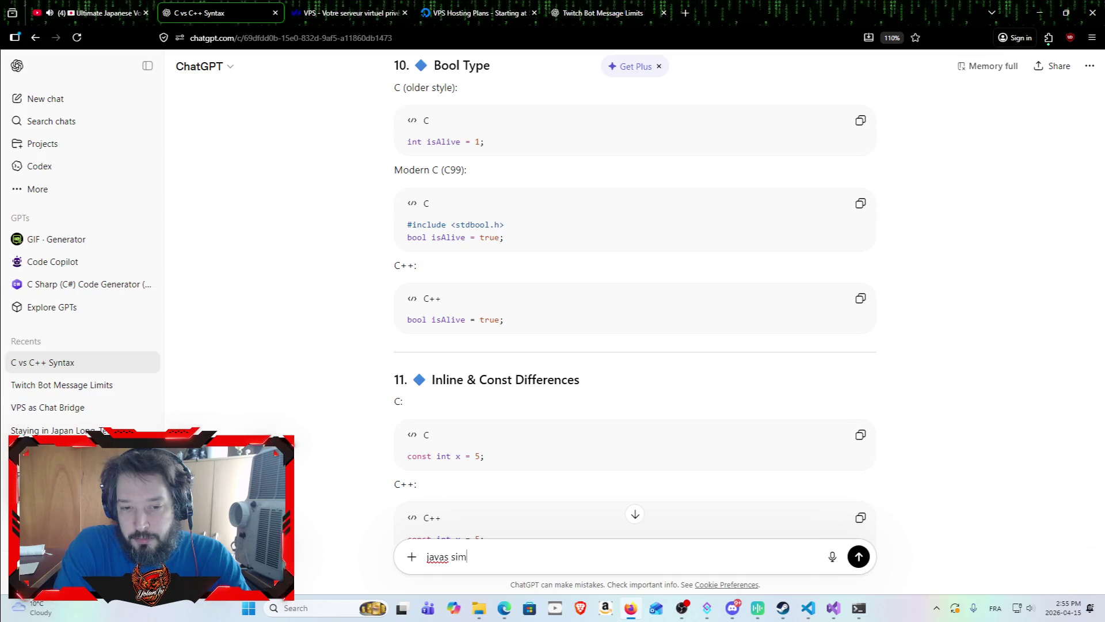
key(BackSpace)
key(BackSpace)
key(BackSpace)
text(lass -n)
key(BackSpace)
key(BackSpace)
key(BackSpace)
text(-noob)
key(Return)
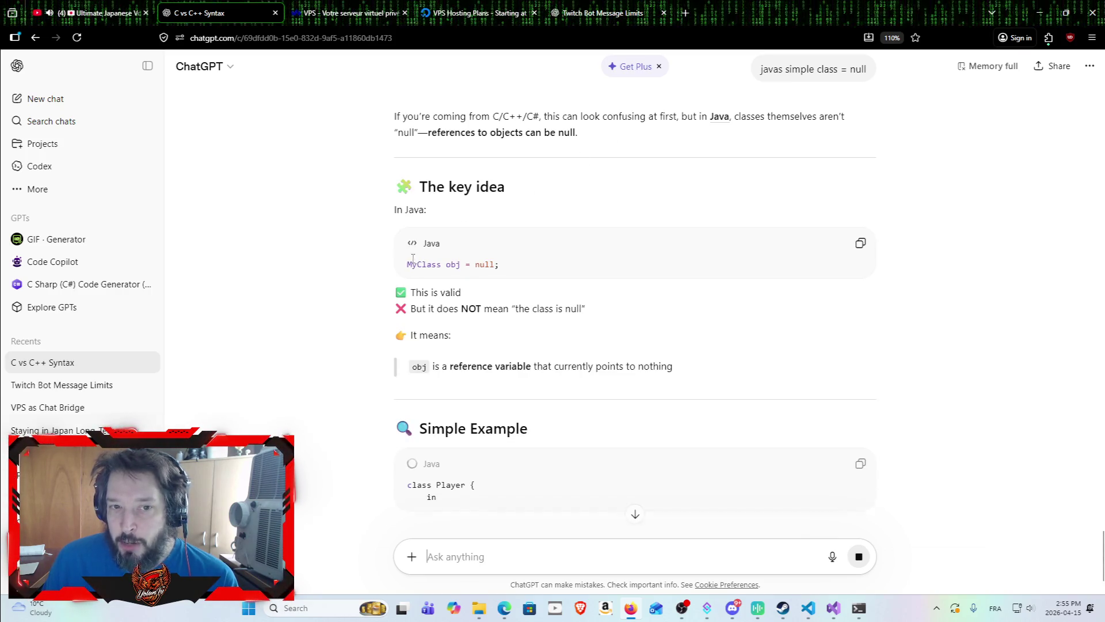
mouse_move(407, 264)
mouse_down()
mouse_move(499, 265)
mouse_move(407, 265)
mouse_up()
click(501, 266)
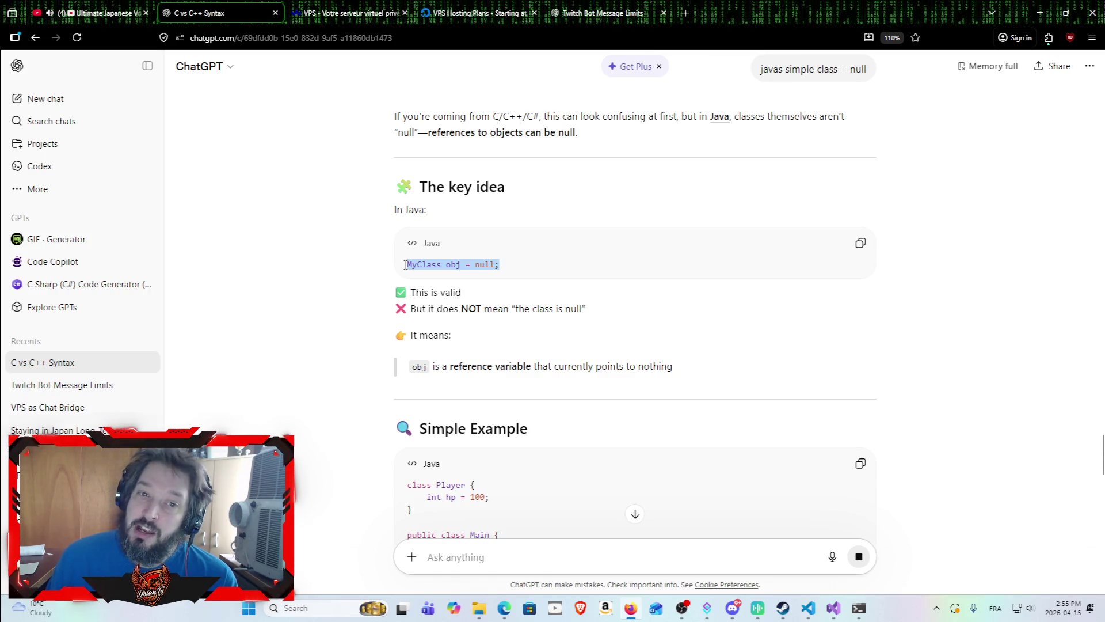
click(384, 277)
drag(407, 264, 499, 265)
click(447, 264)
double_click(448, 264)
click(503, 266)
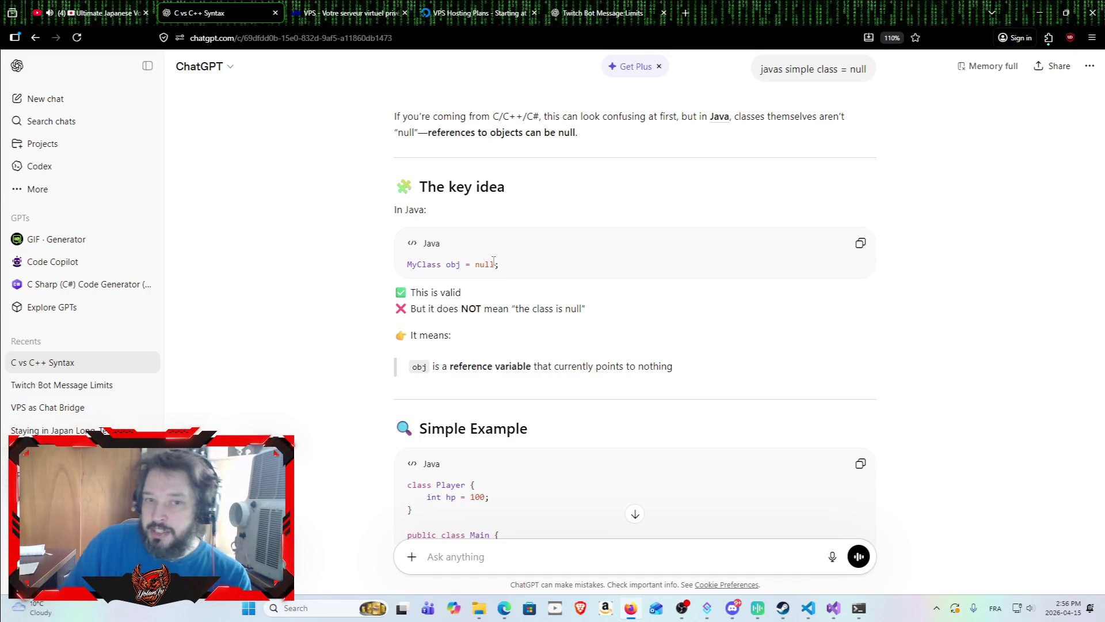
mouse_move(501, 266)
mouse_down()
mouse_move(437, 266)
mouse_move(448, 266)
mouse_up()
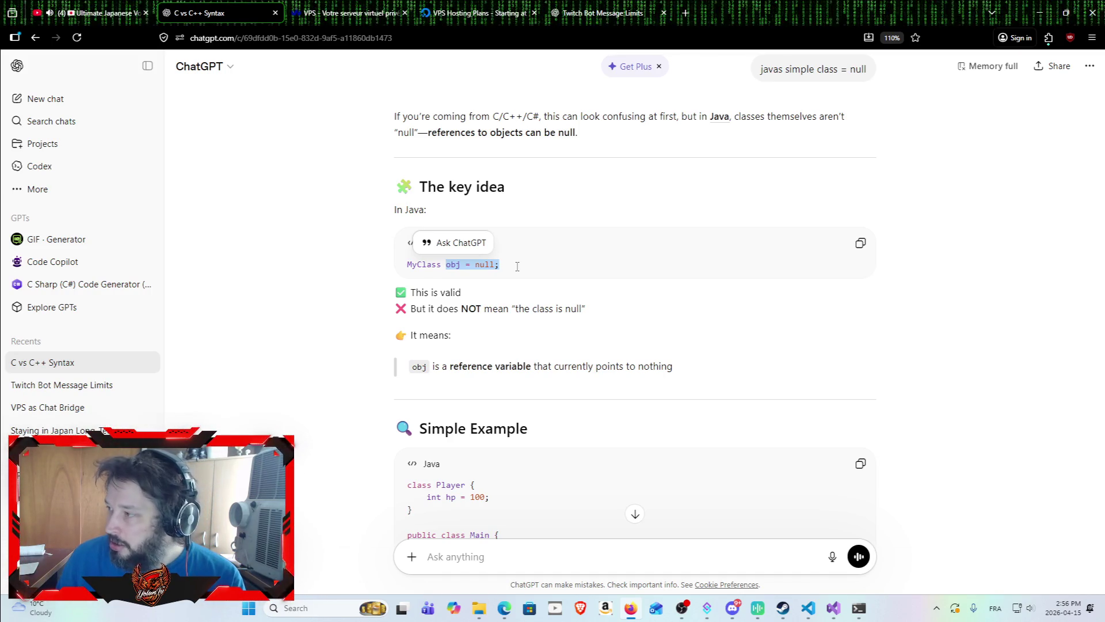
click(521, 273)
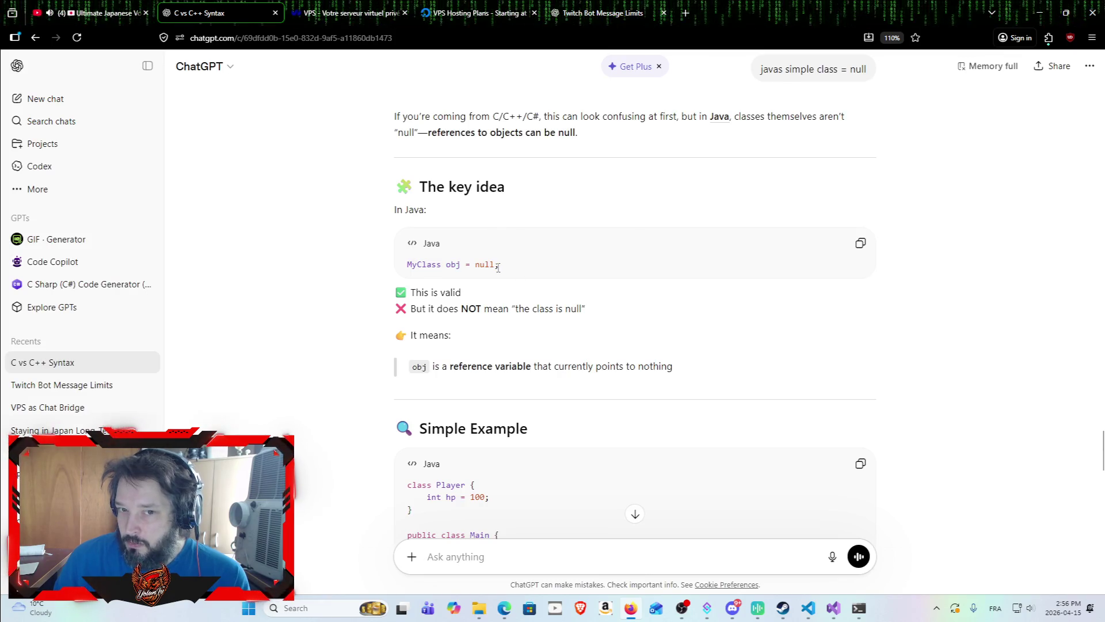
drag(499, 265, 446, 266)
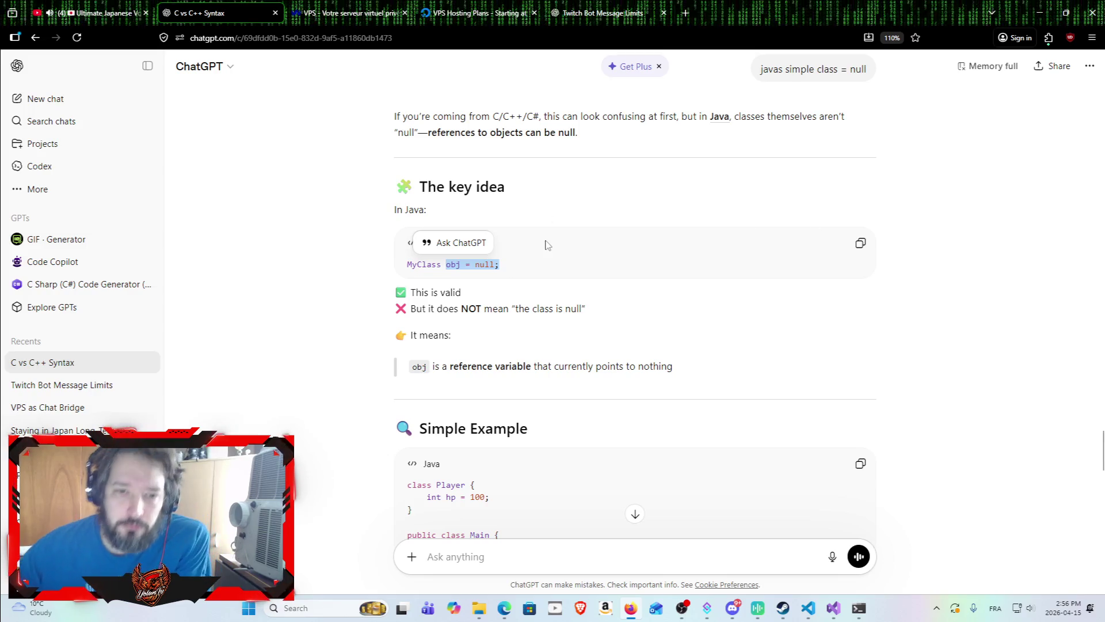
click(662, 320)
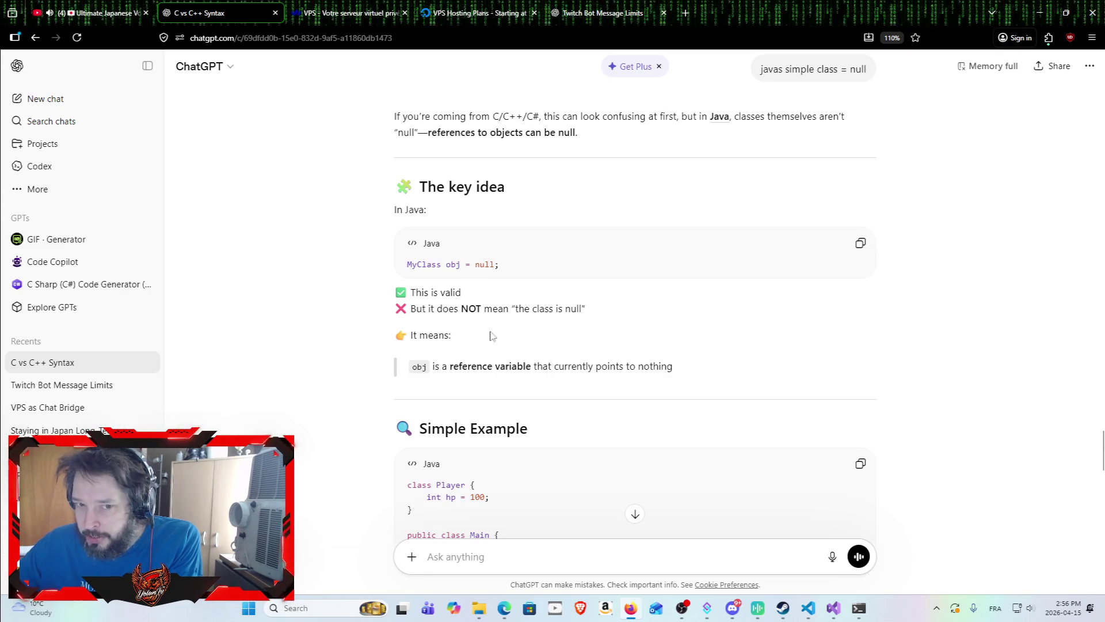
scroll(446, 328, down, 4)
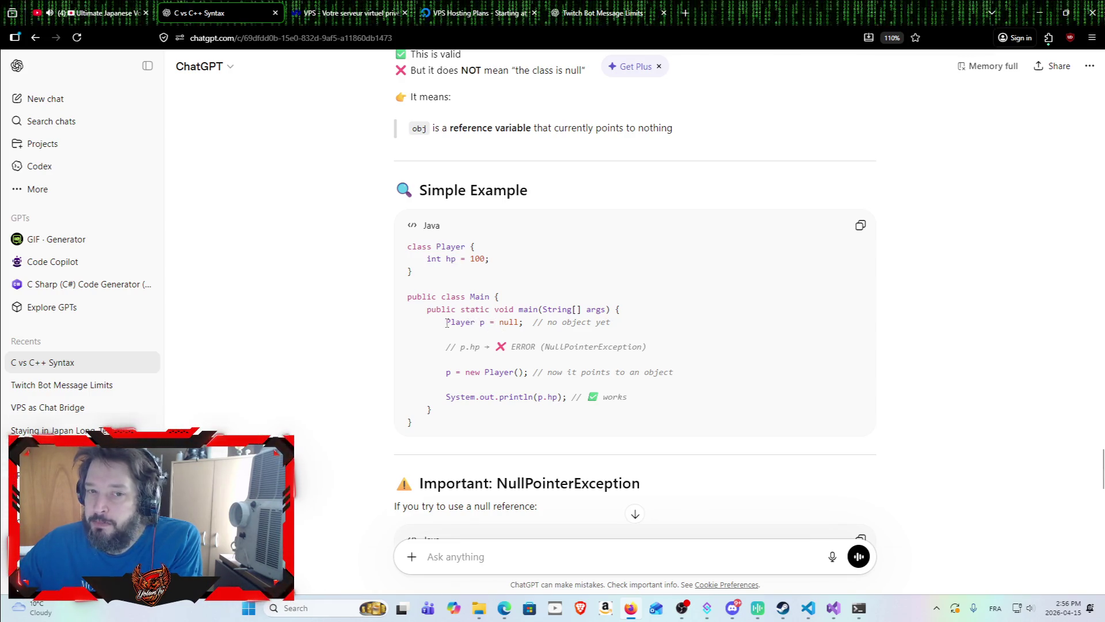
drag(446, 324, 523, 323)
drag(446, 323, 524, 324)
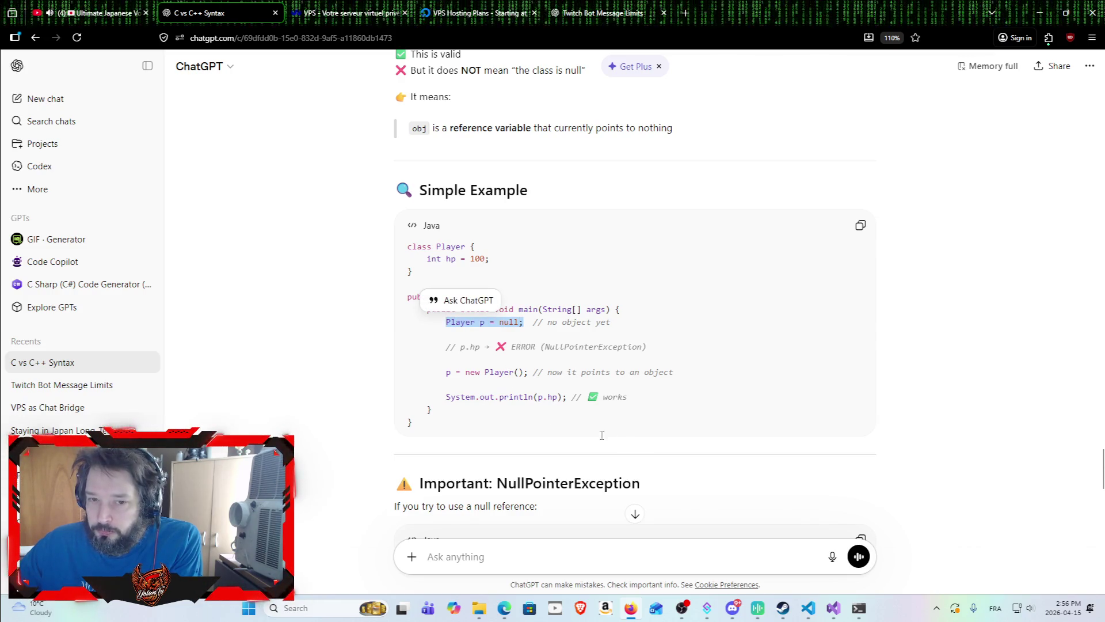
click(348, 382)
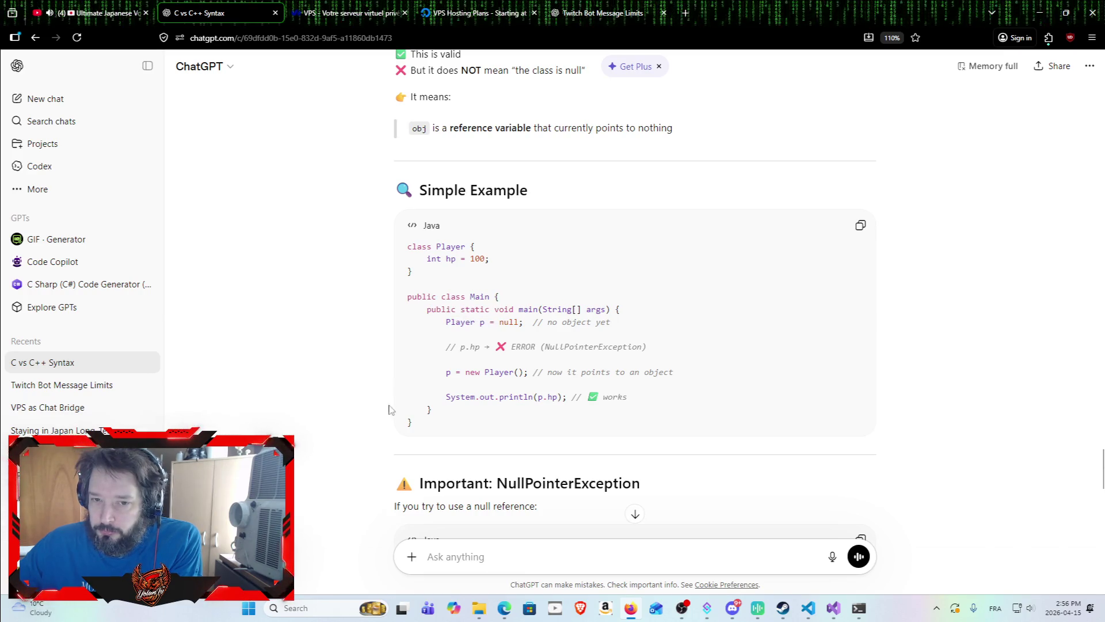
scroll(396, 380, down, 2)
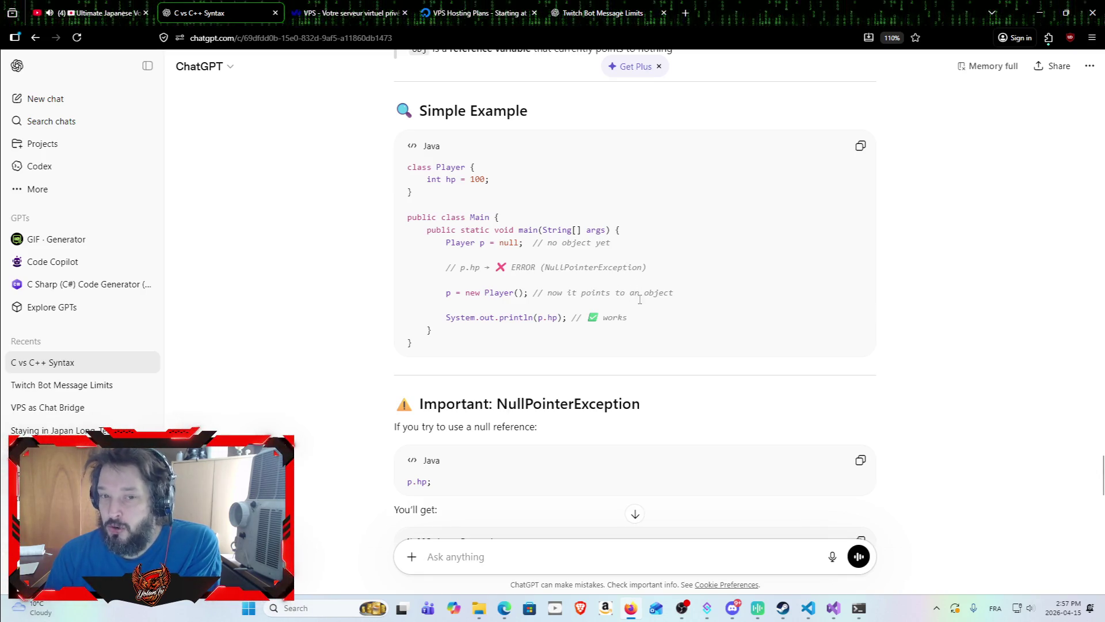
scroll(544, 323, down, 3)
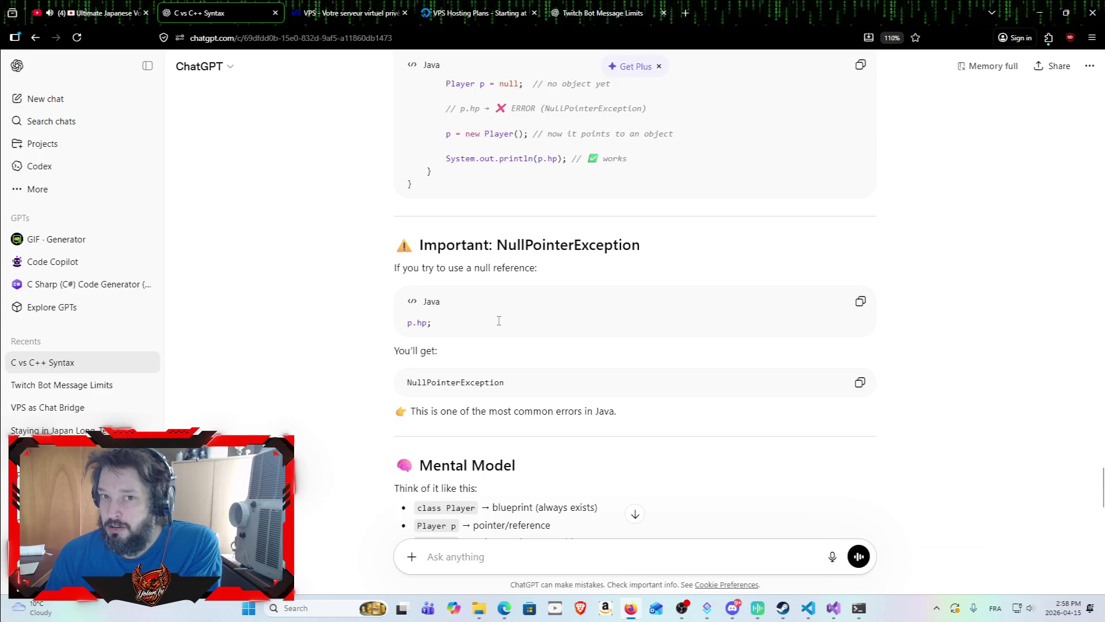
scroll(507, 328, up, 2)
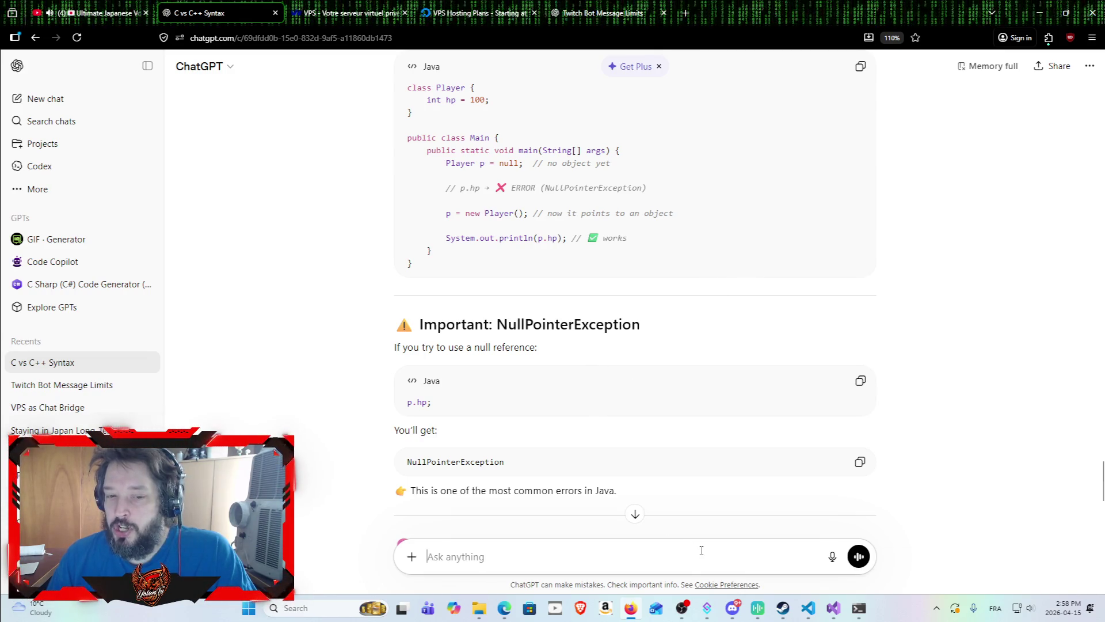
Send ChatGPT the question 'SwapBackArray'.
text(S)
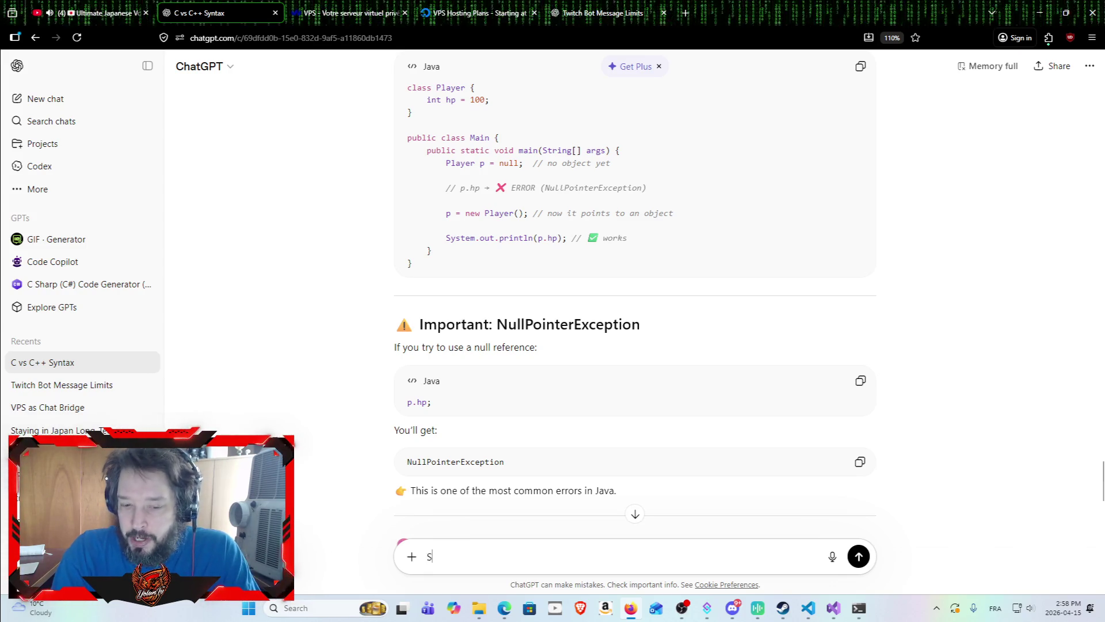
text(wapBa)
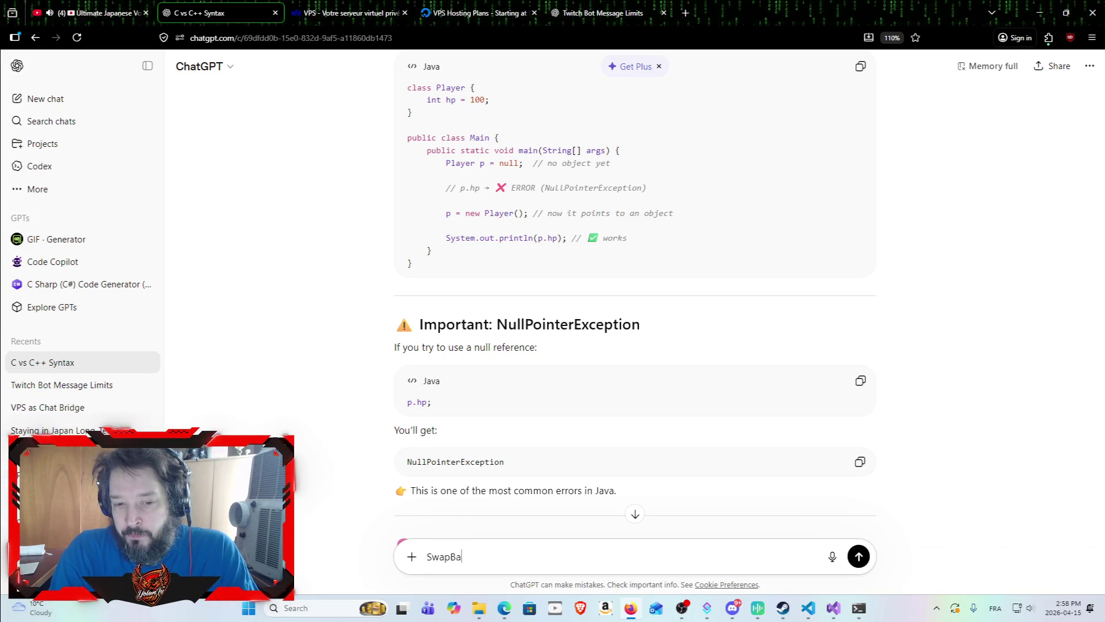
text(ckArray)
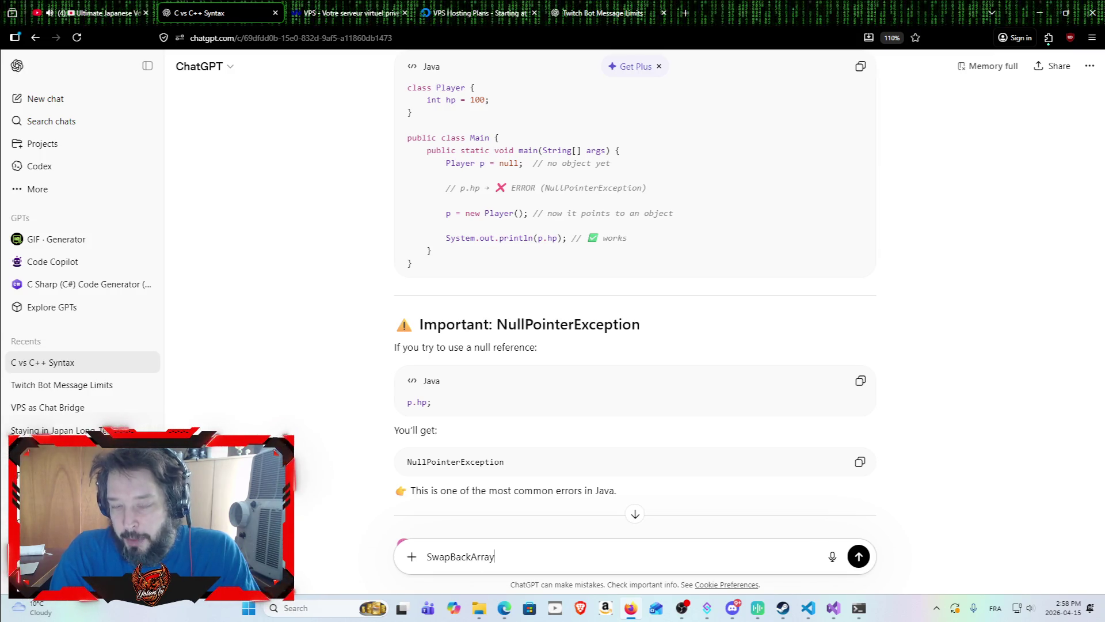
key(Return)
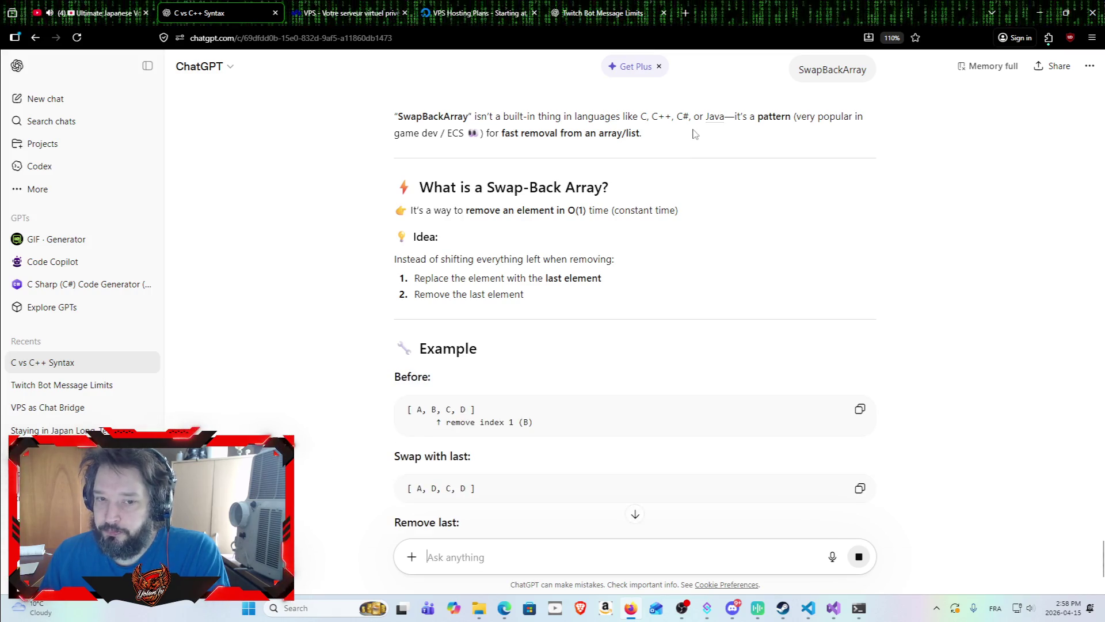
scroll(518, 277, down, 2)
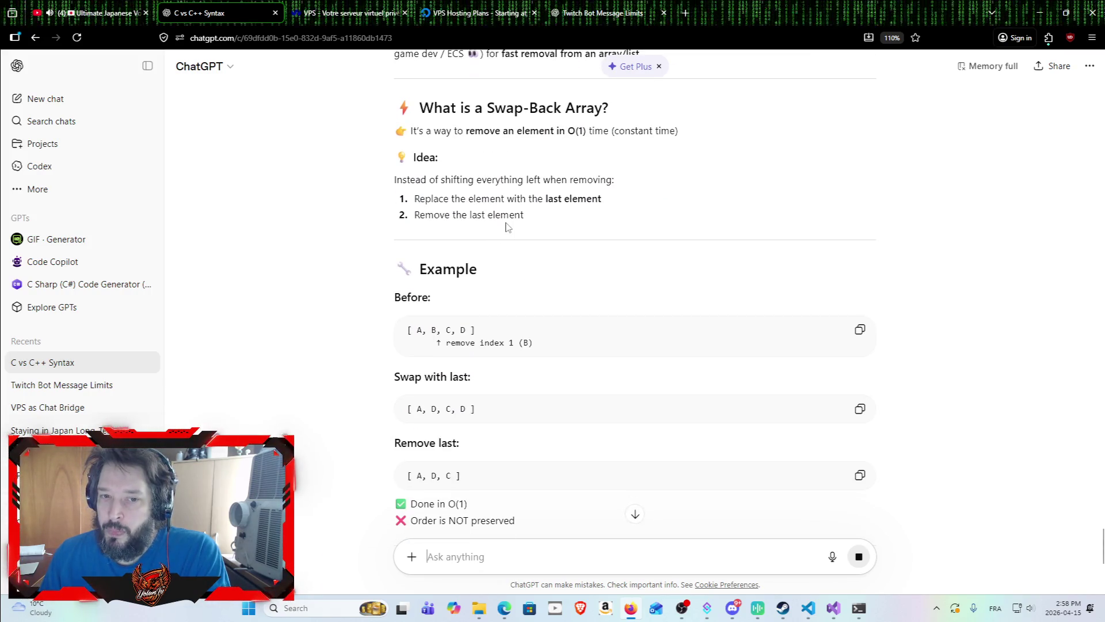
scroll(513, 239, up, 5)
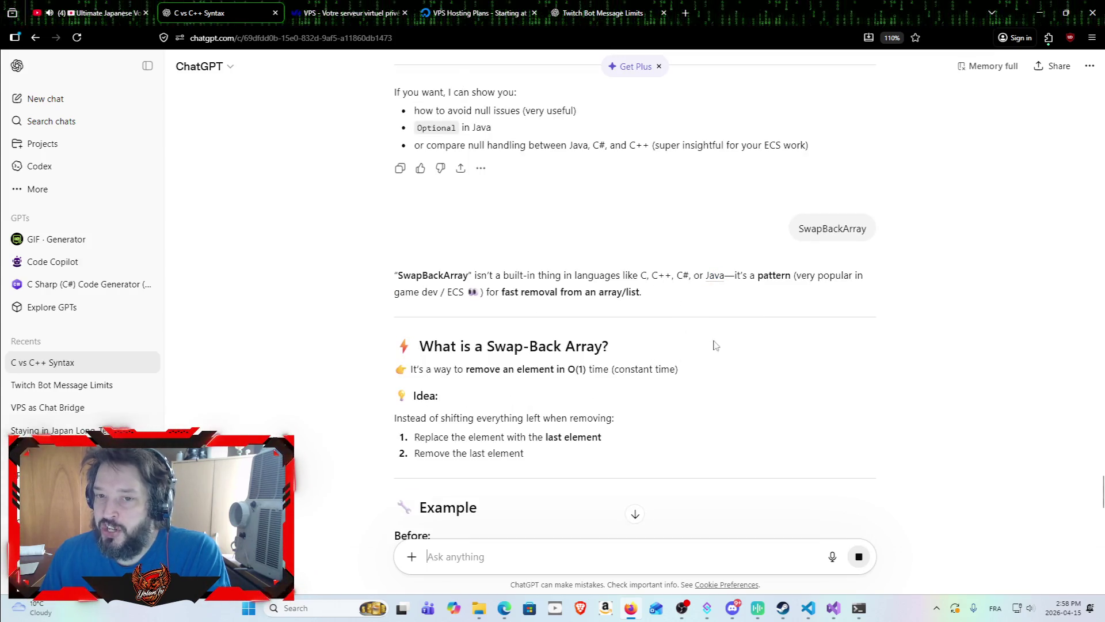
scroll(654, 335, down, 5)
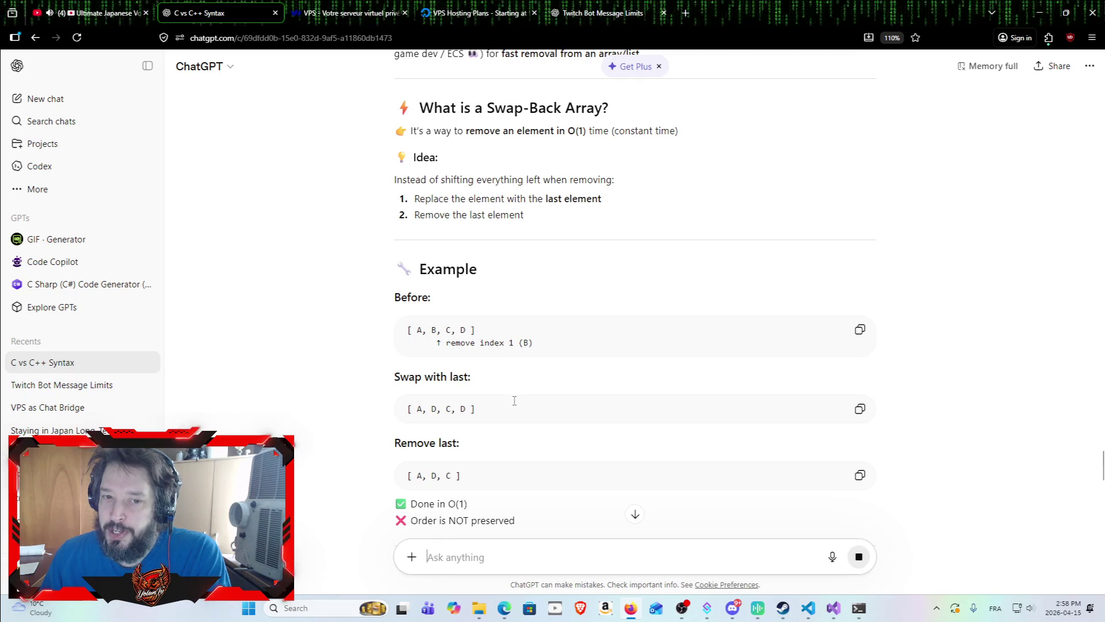
scroll(514, 400, down, 2)
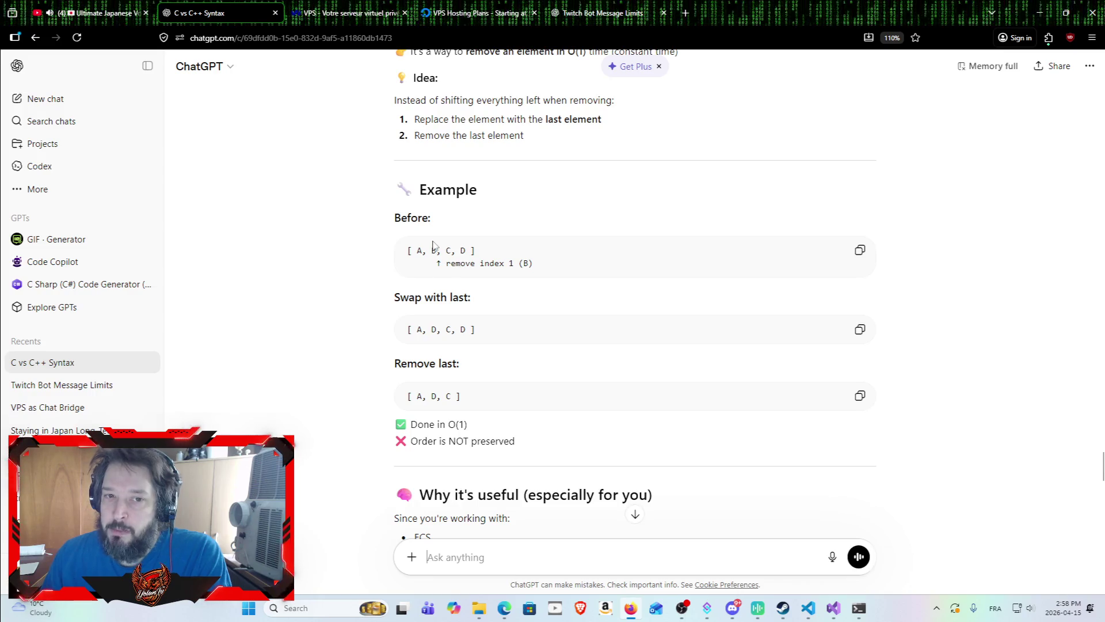
drag(408, 251, 509, 249)
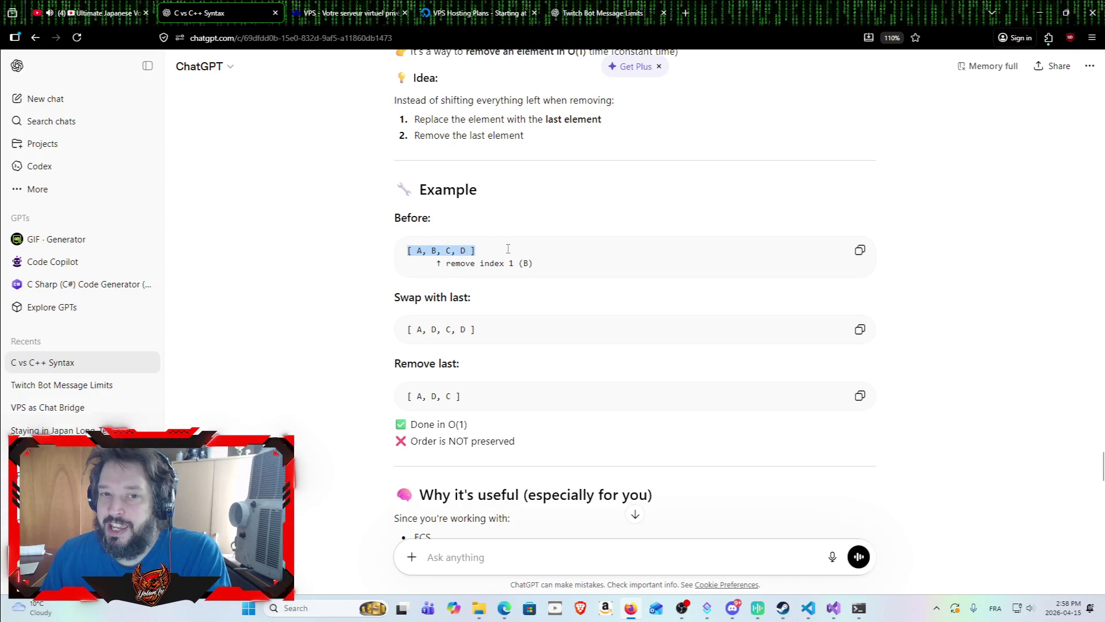
click(446, 257)
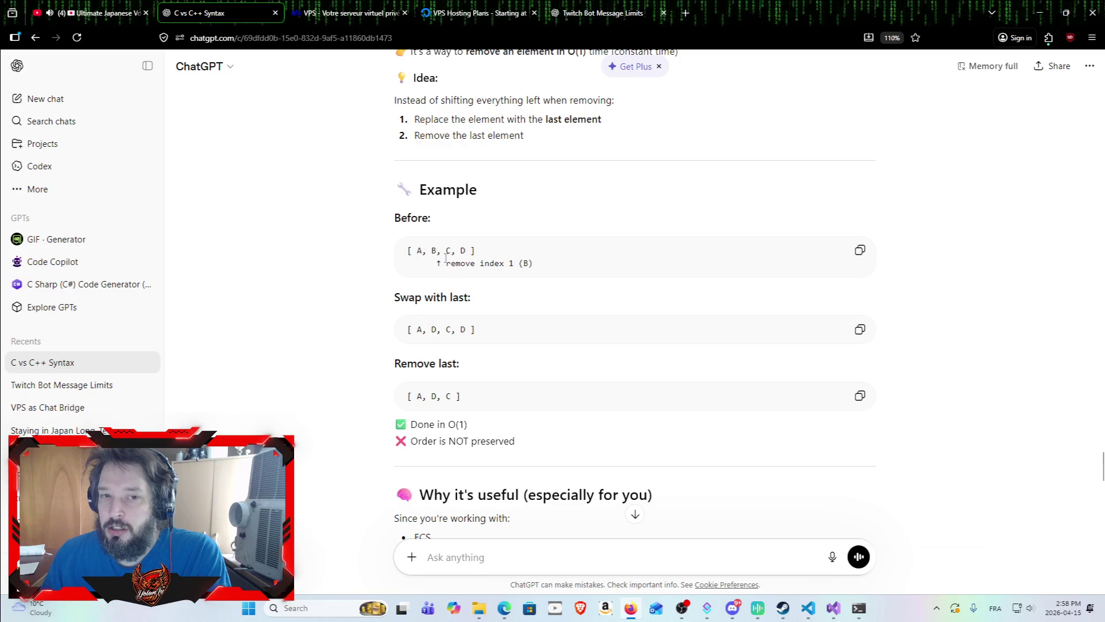
mouse_move(448, 263)
mouse_down()
mouse_move(560, 253)
mouse_move(575, 264)
mouse_move(454, 264)
mouse_up()
click(577, 253)
click(518, 300)
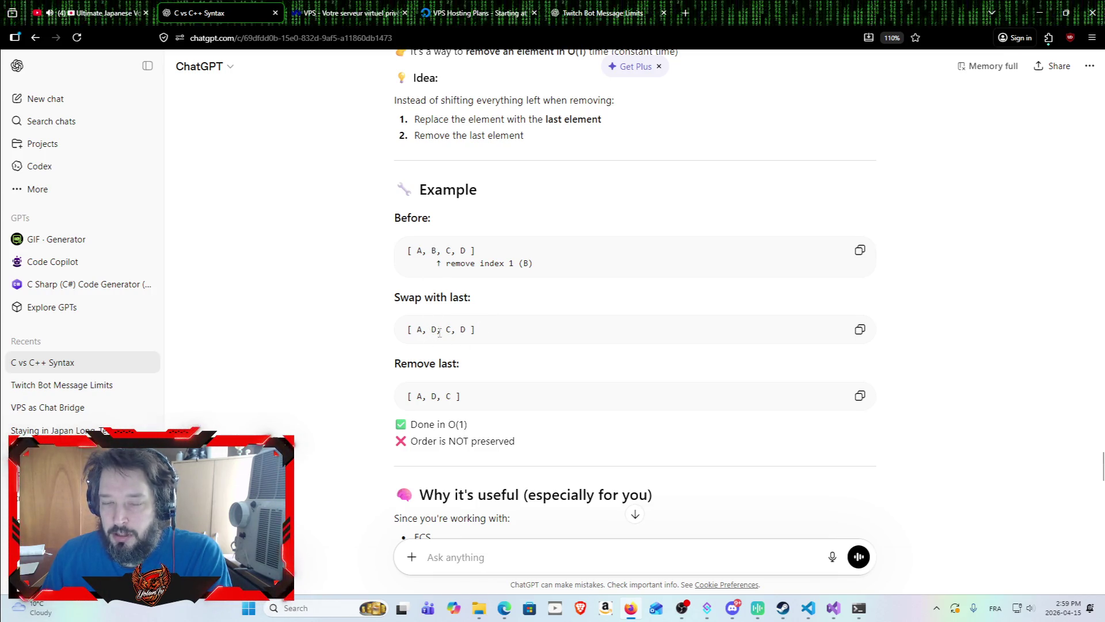
drag(462, 325, 482, 324)
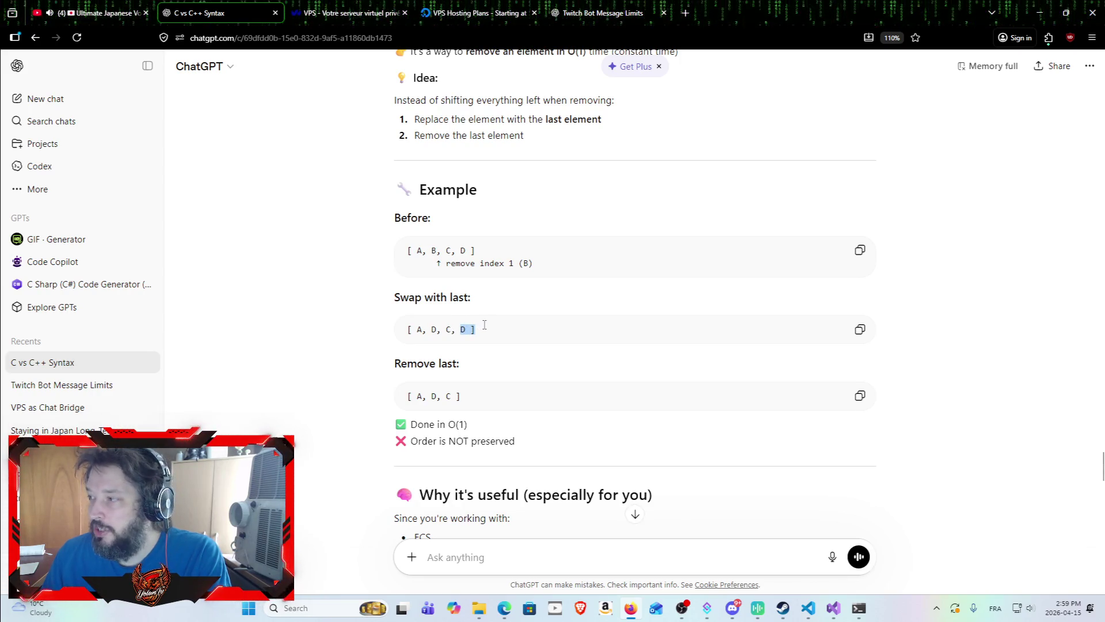
click(455, 325)
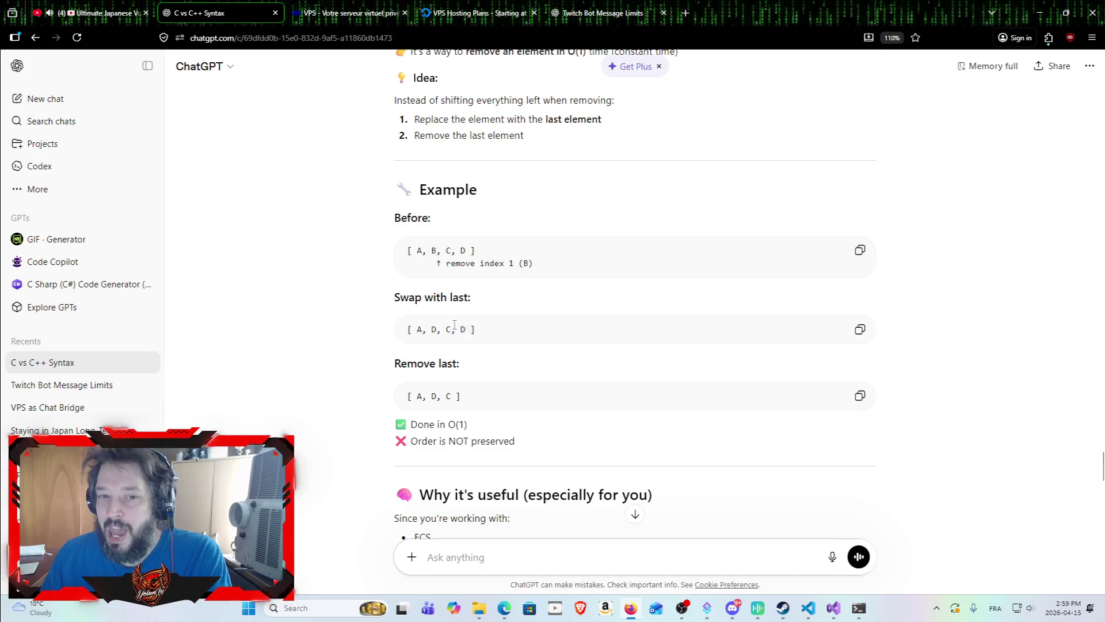
drag(440, 329, 427, 329)
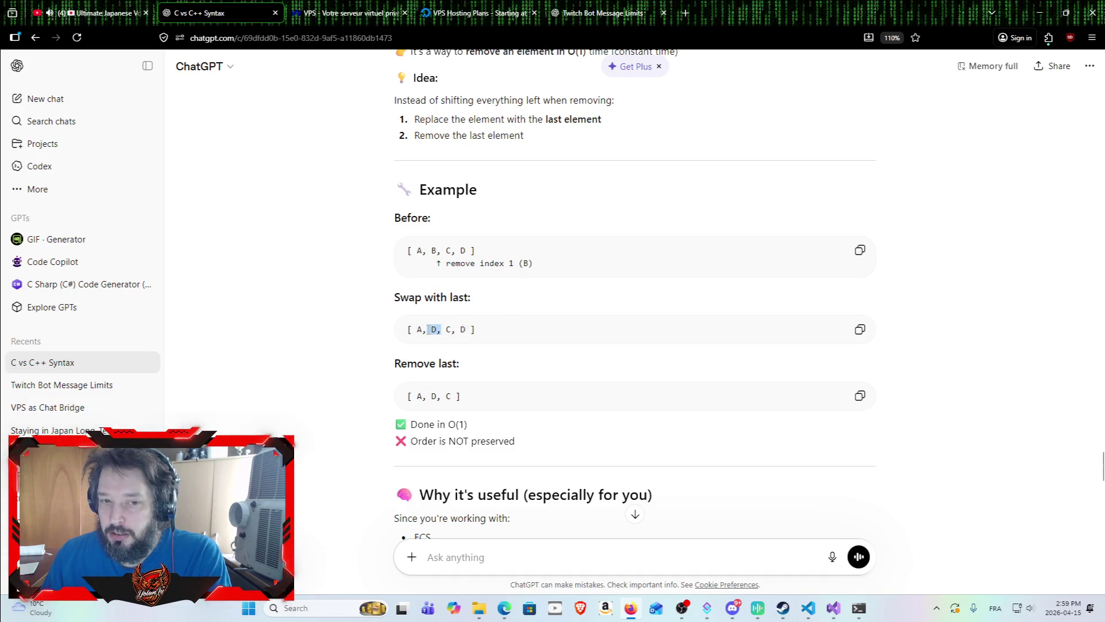
click(399, 397)
drag(407, 396, 488, 396)
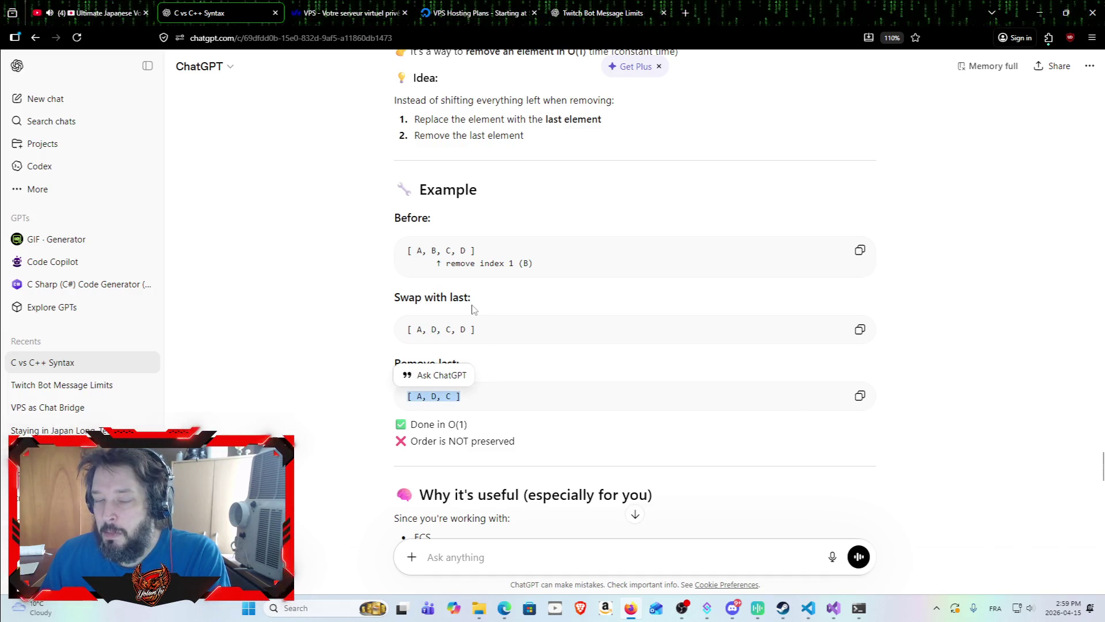
click(497, 323)
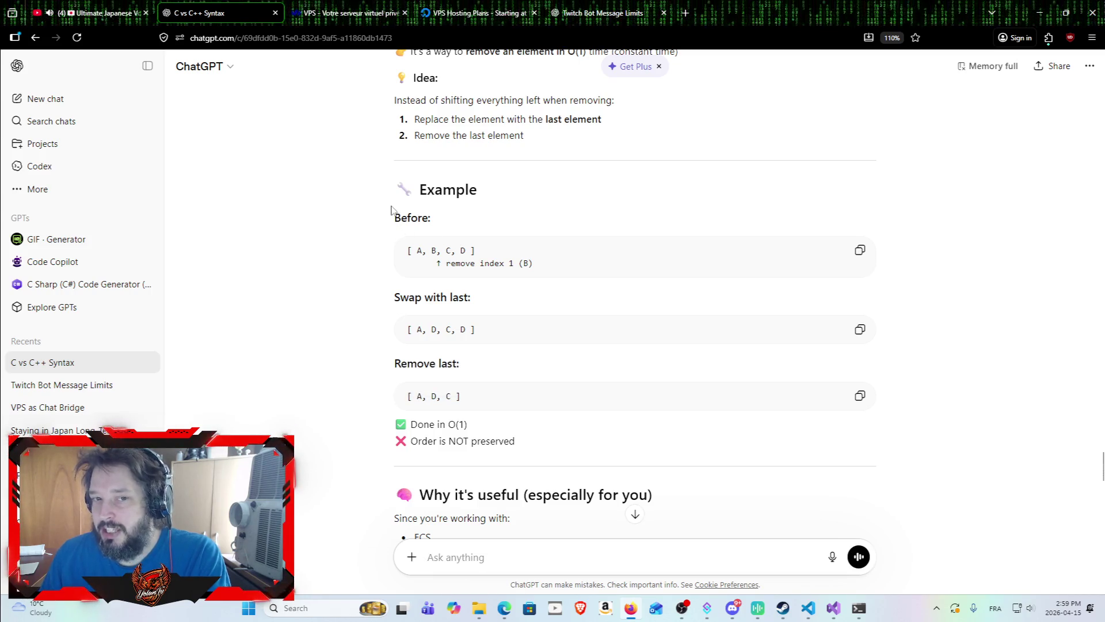
mouse_move(375, 242)
mouse_down()
mouse_move(587, 311)
mouse_move(577, 392)
mouse_up()
click(578, 393)
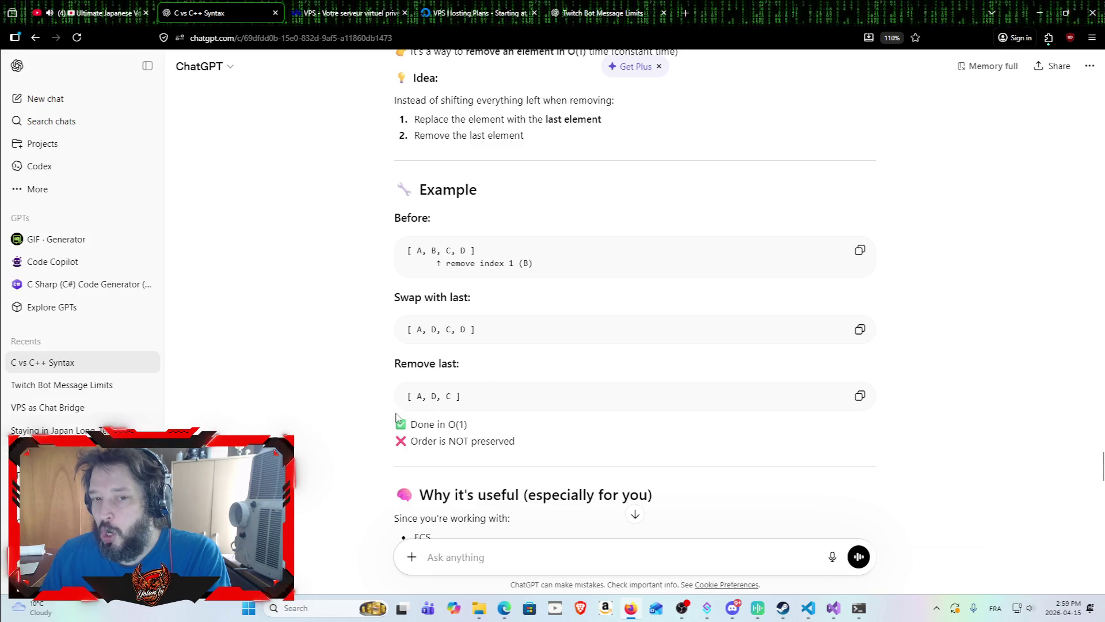
drag(401, 404, 528, 403)
click(530, 404)
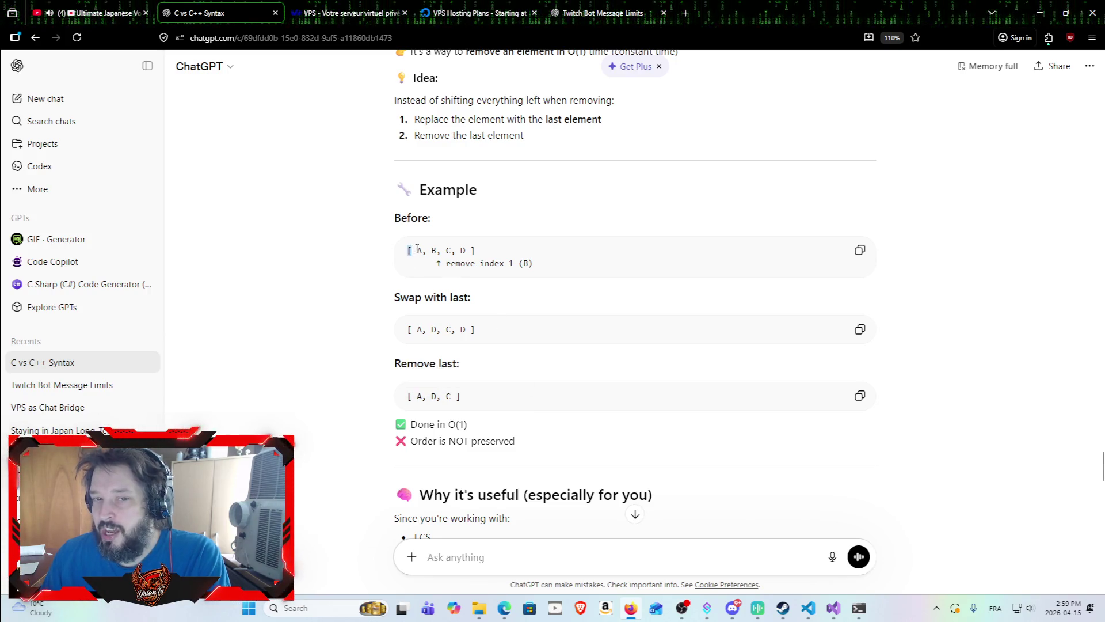
drag(417, 248, 485, 246)
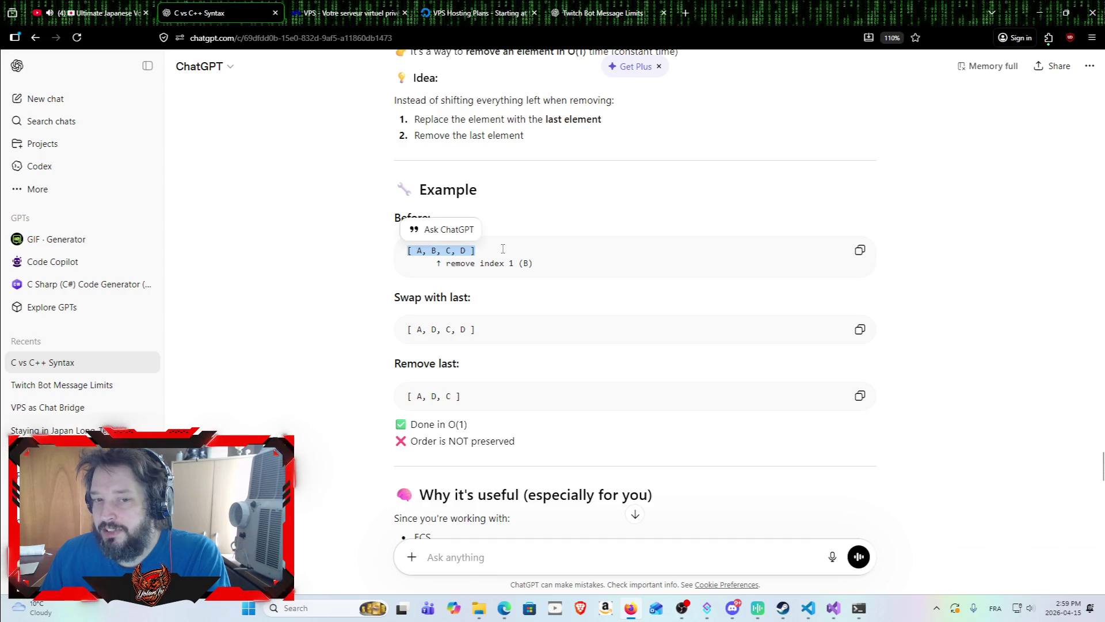
click(496, 305)
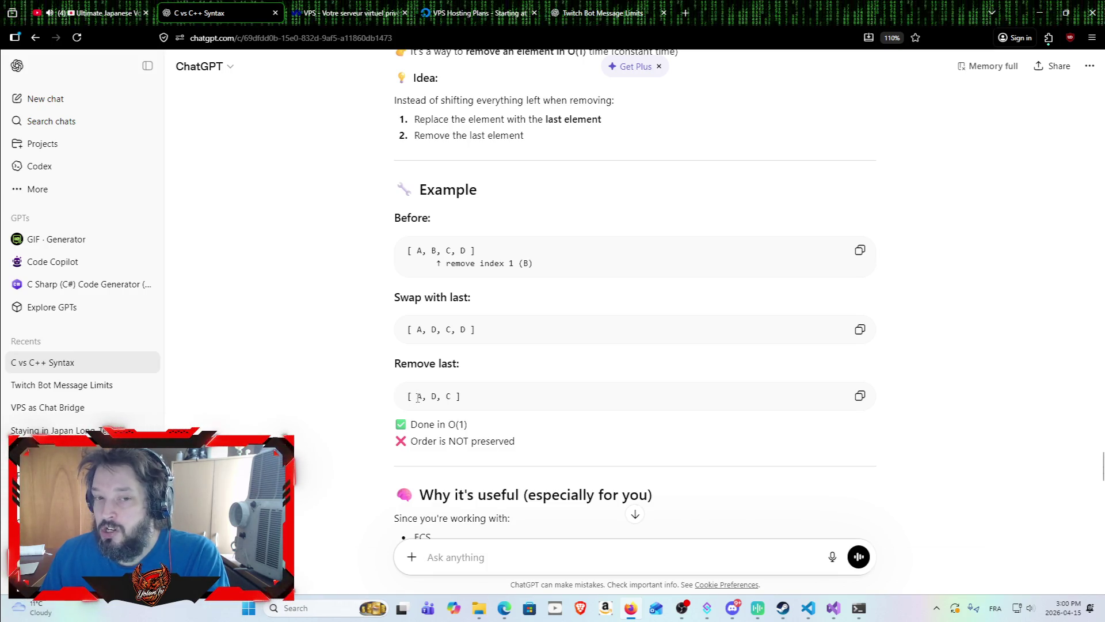
drag(408, 395, 485, 395)
click(485, 395)
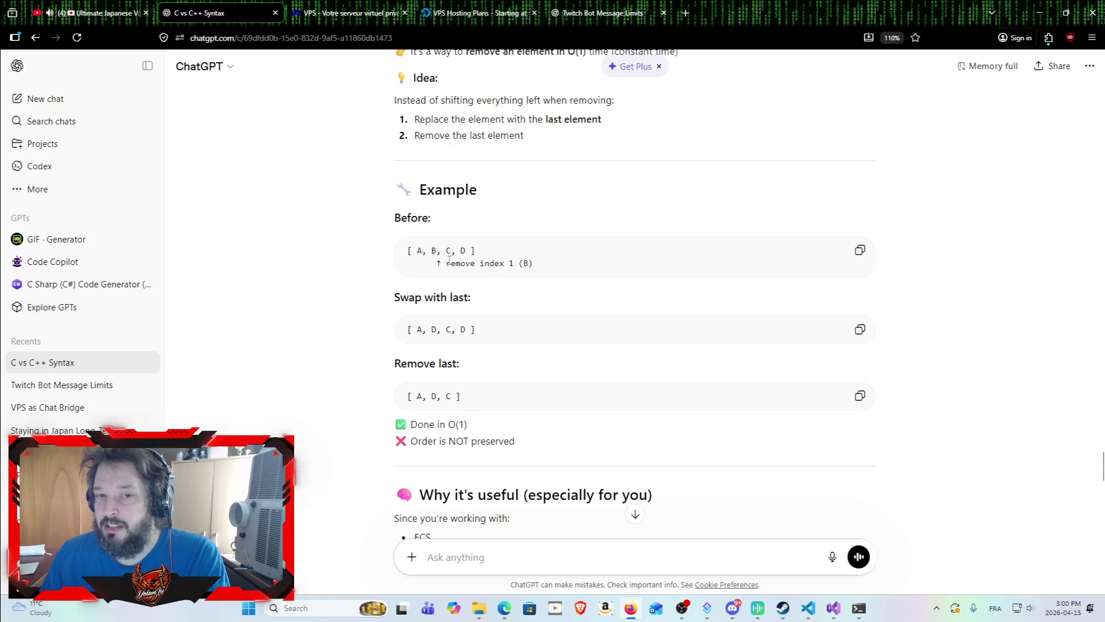
drag(404, 250, 477, 249)
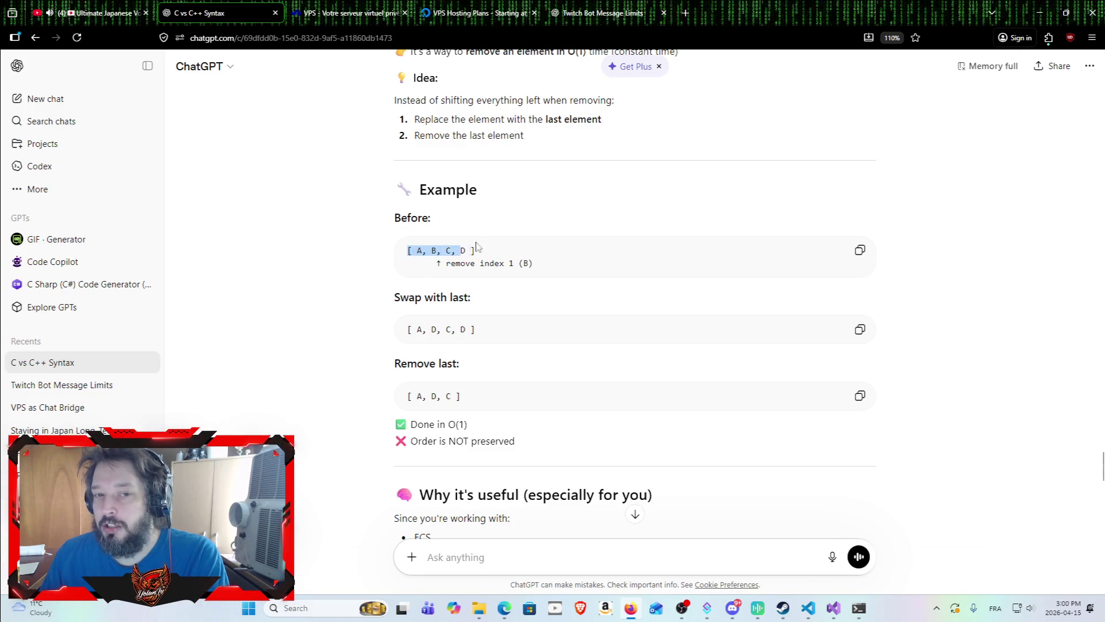
click(542, 251)
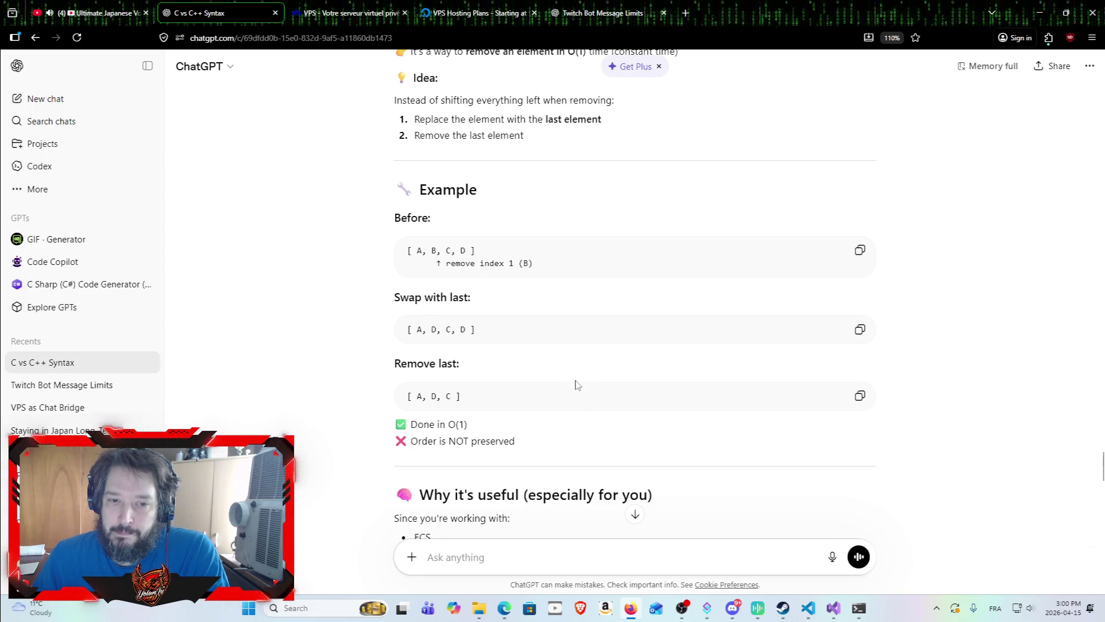
Read the C#, C++ and C removeAtSwapBack examples down to the Important Tradeoff table.
scroll(577, 385, down, 6)
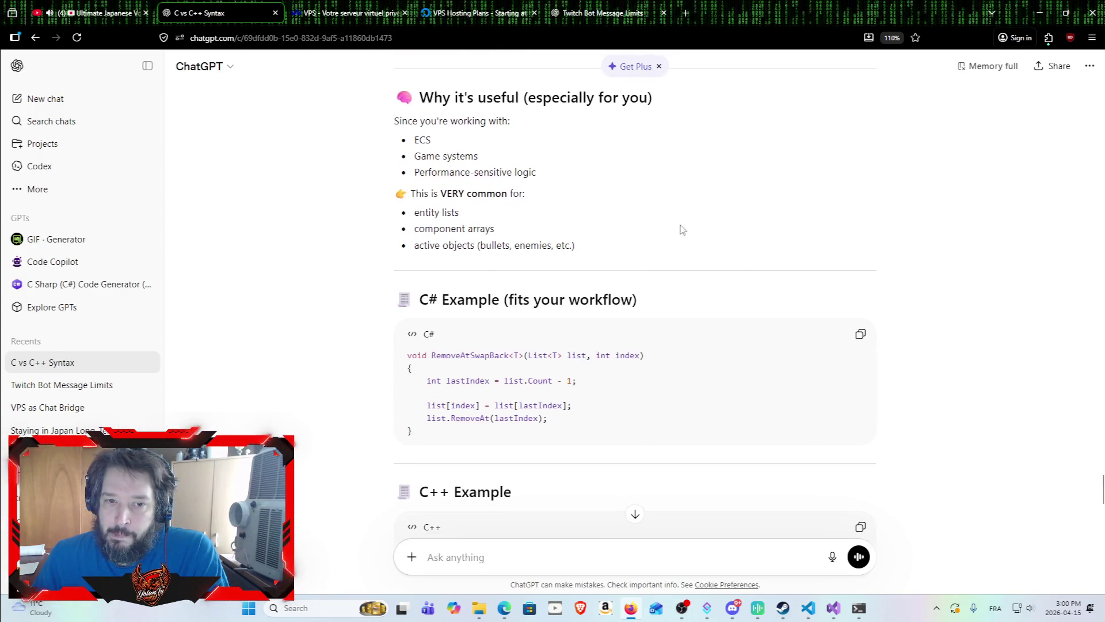
scroll(690, 207, down, 2)
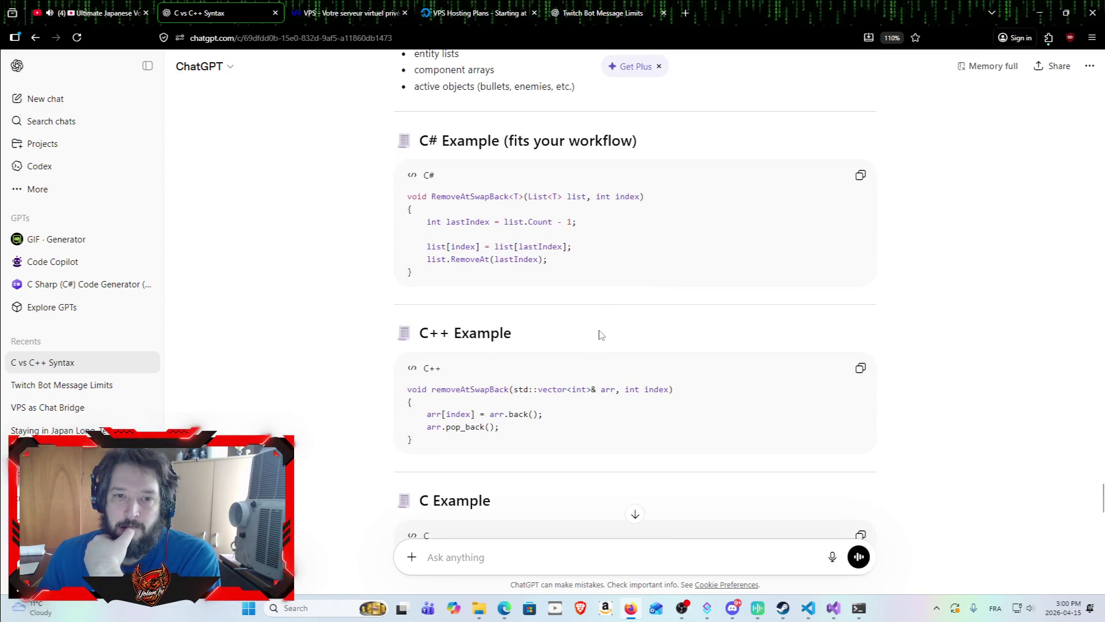
scroll(592, 345, down, 1)
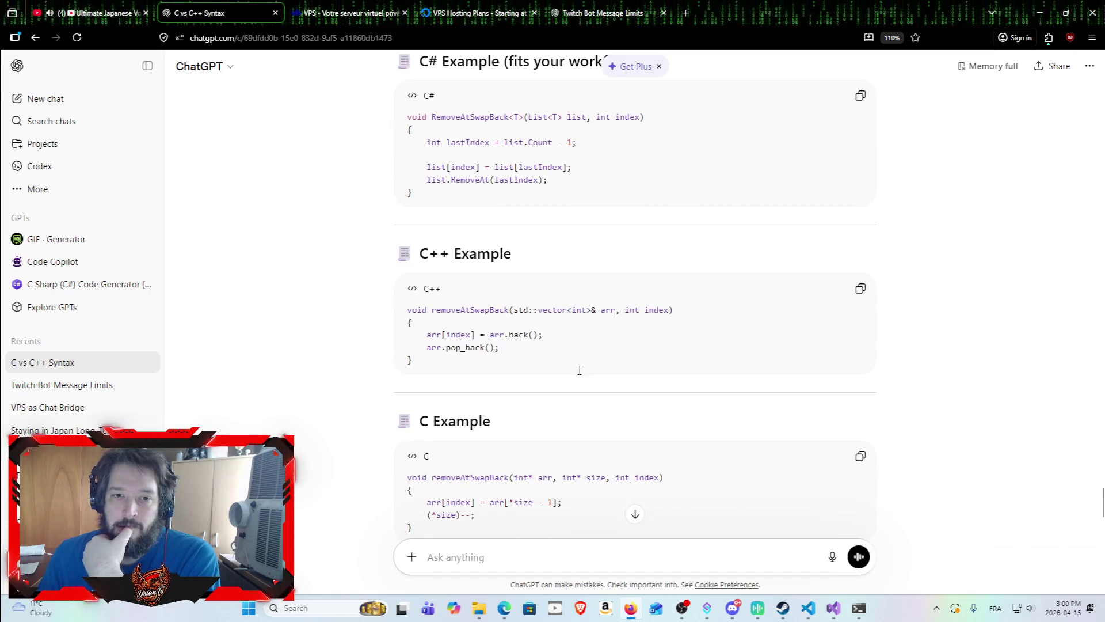
scroll(581, 345, down, 2)
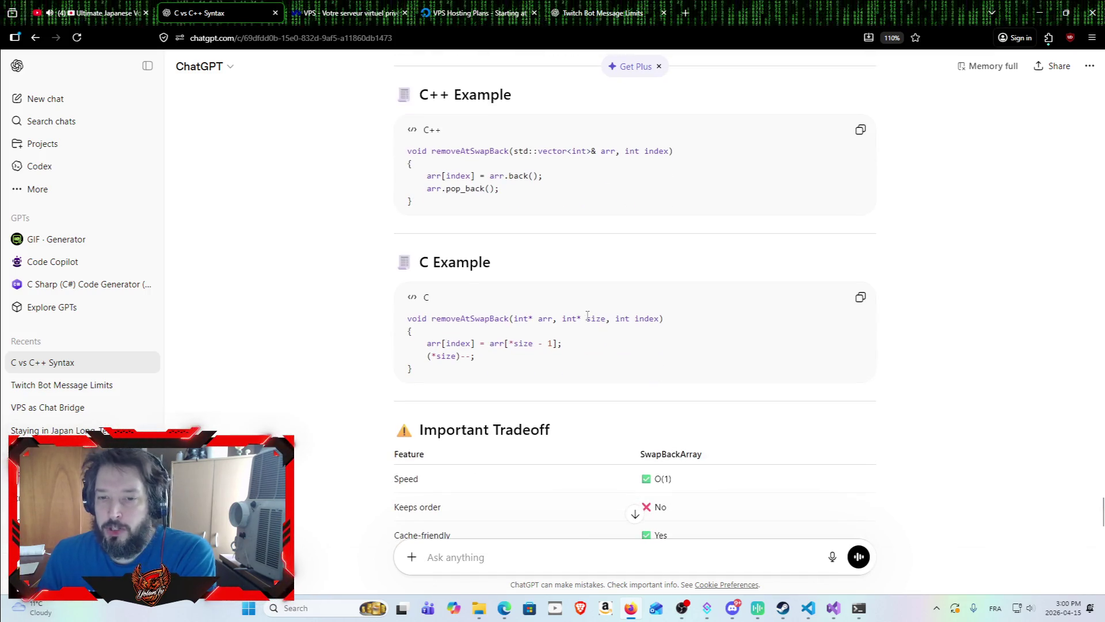
click(467, 5)
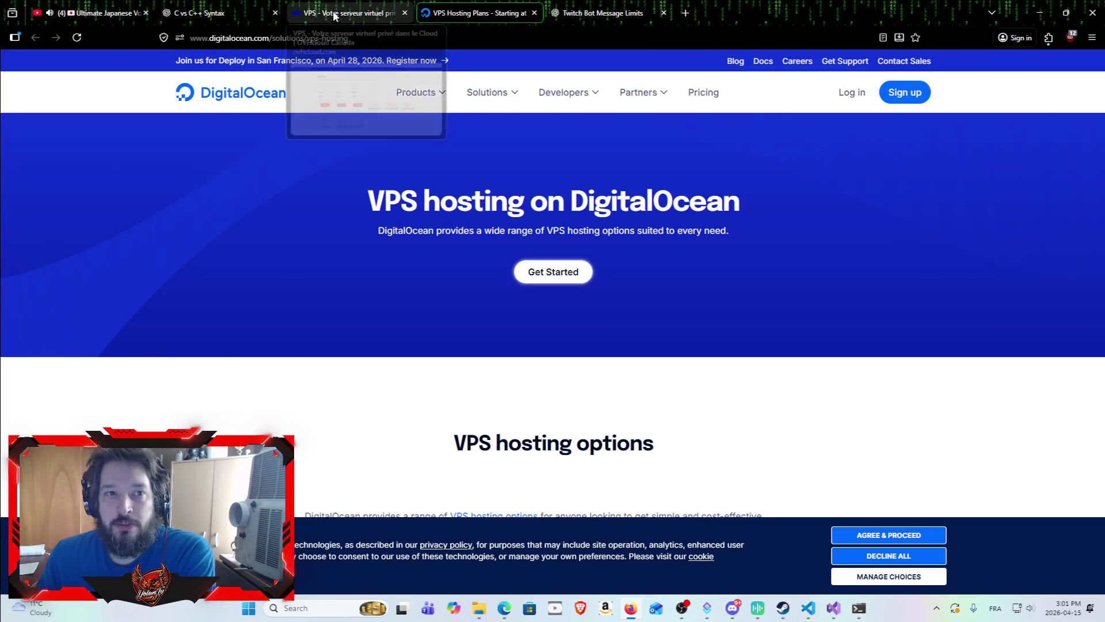
Compare OVHcloud's VPS-1 to VPS-3 plans (8,71 $ to 27,20 $) against DigitalOcean's VPS offer.
click(352, 14)
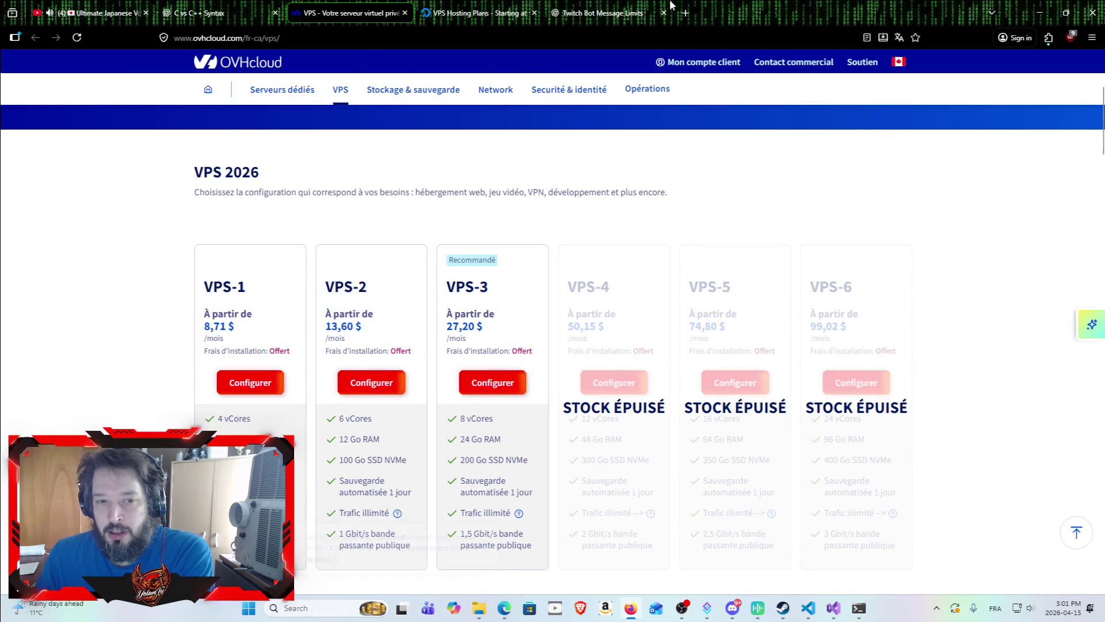
click(506, 6)
click(583, 5)
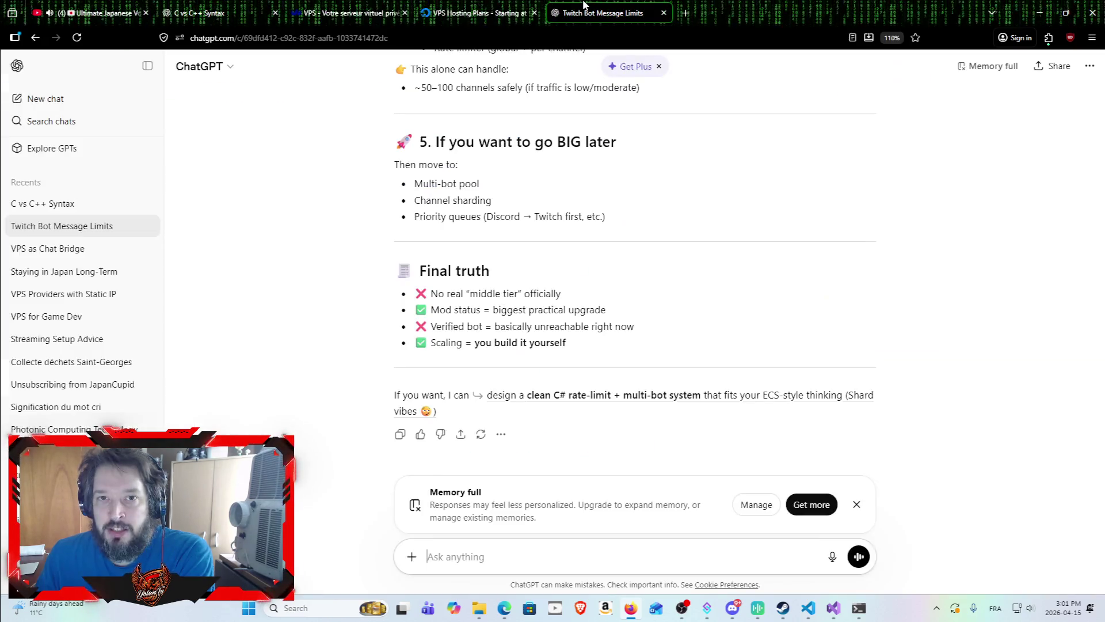
click(486, 7)
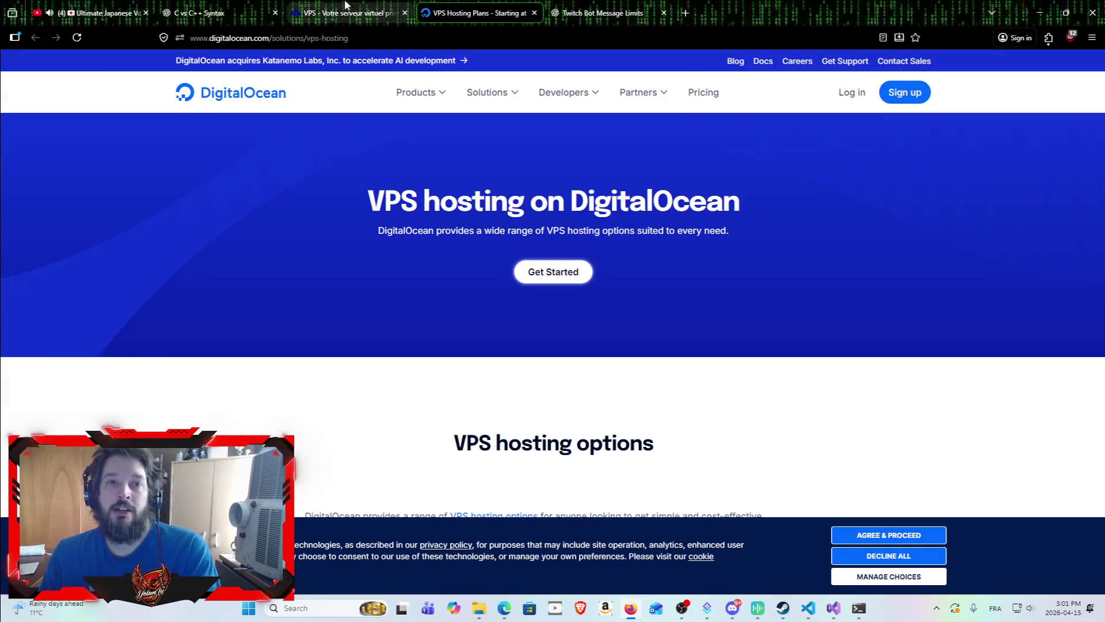
click(346, 5)
click(519, 10)
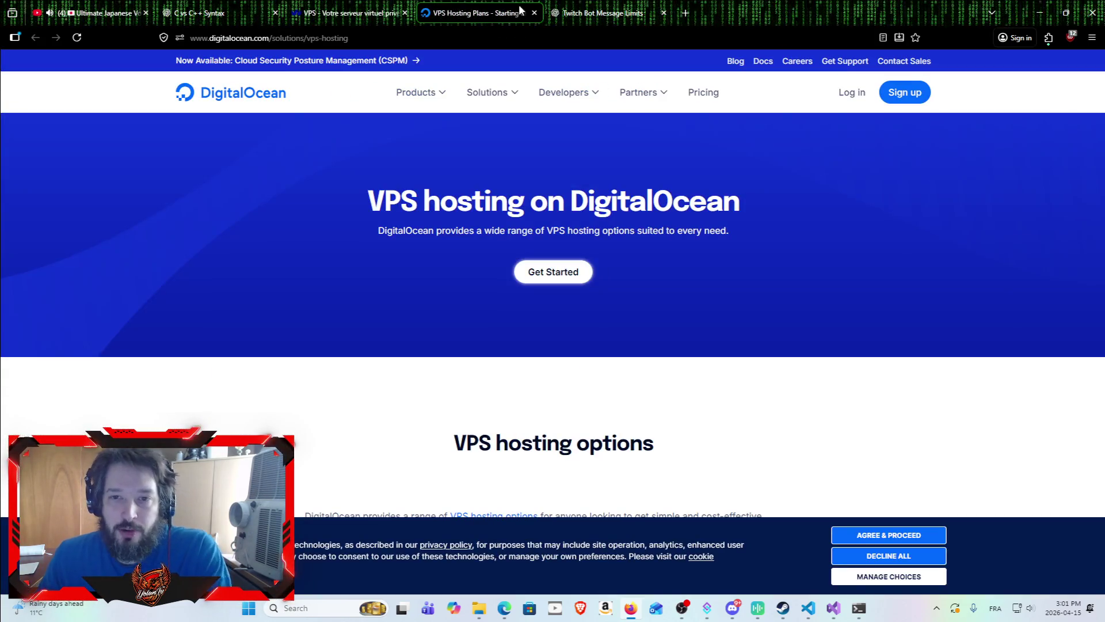
click(345, 11)
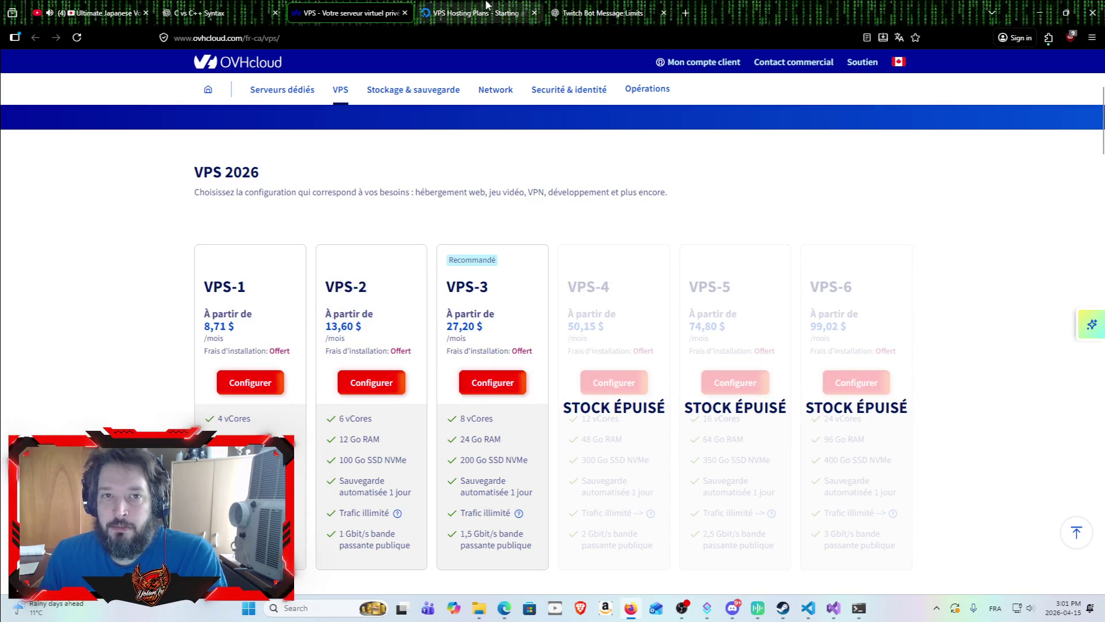
click(466, 10)
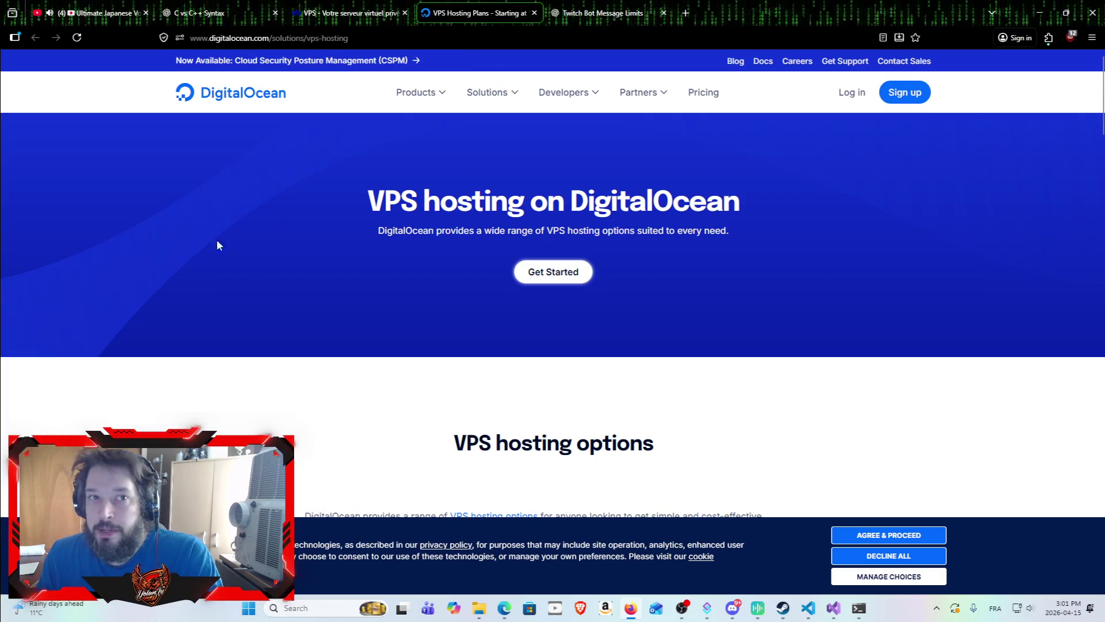
click(586, 16)
click(478, 12)
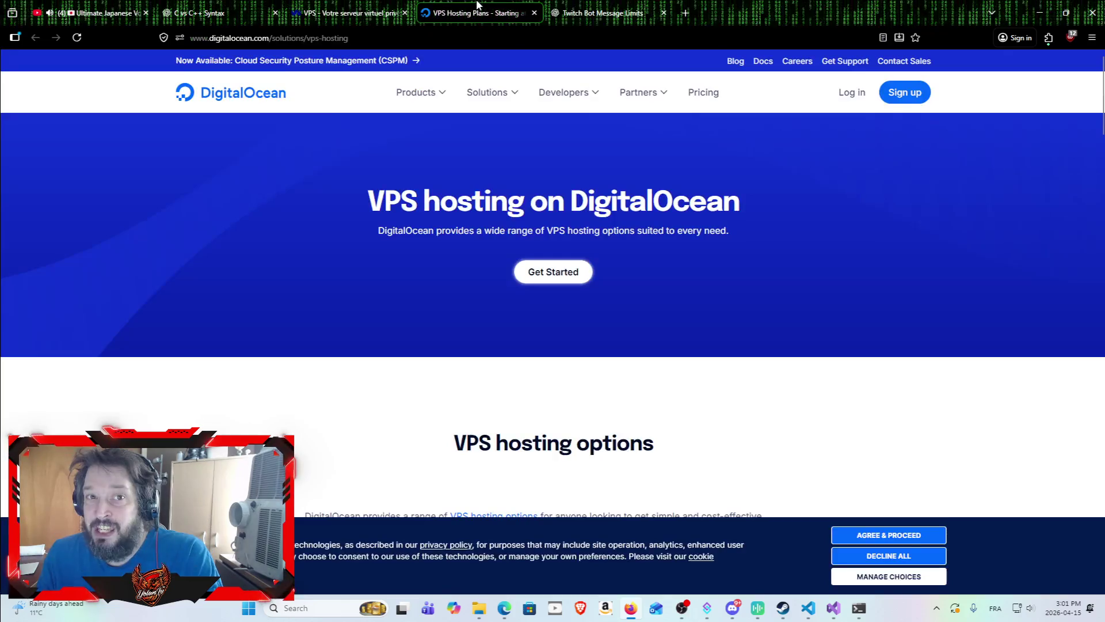
click(357, 12)
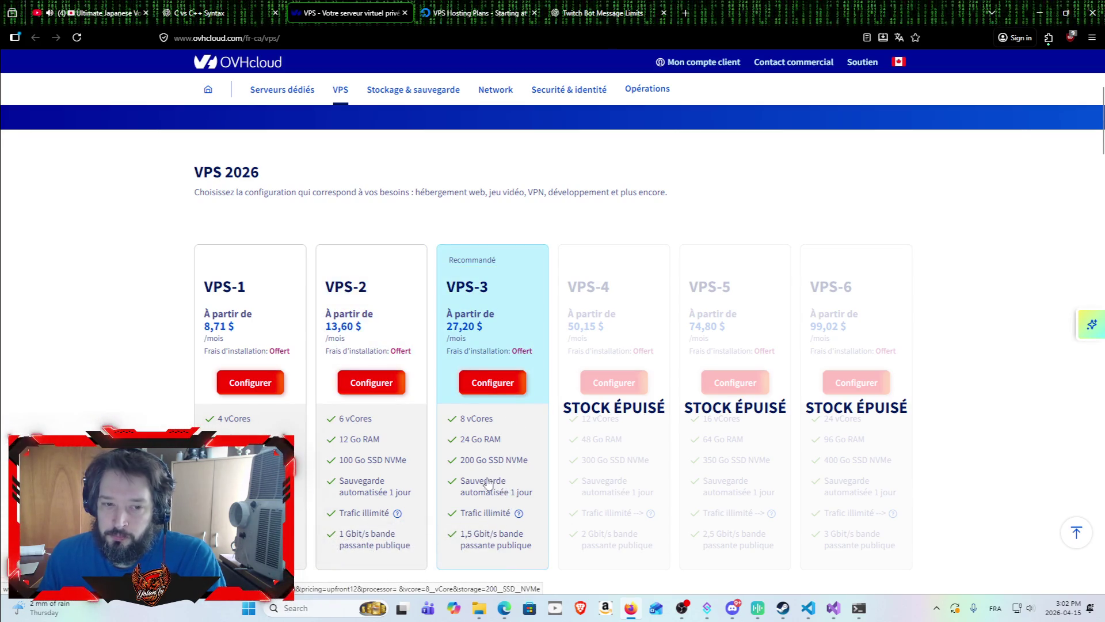
mouse_move(397, 513)
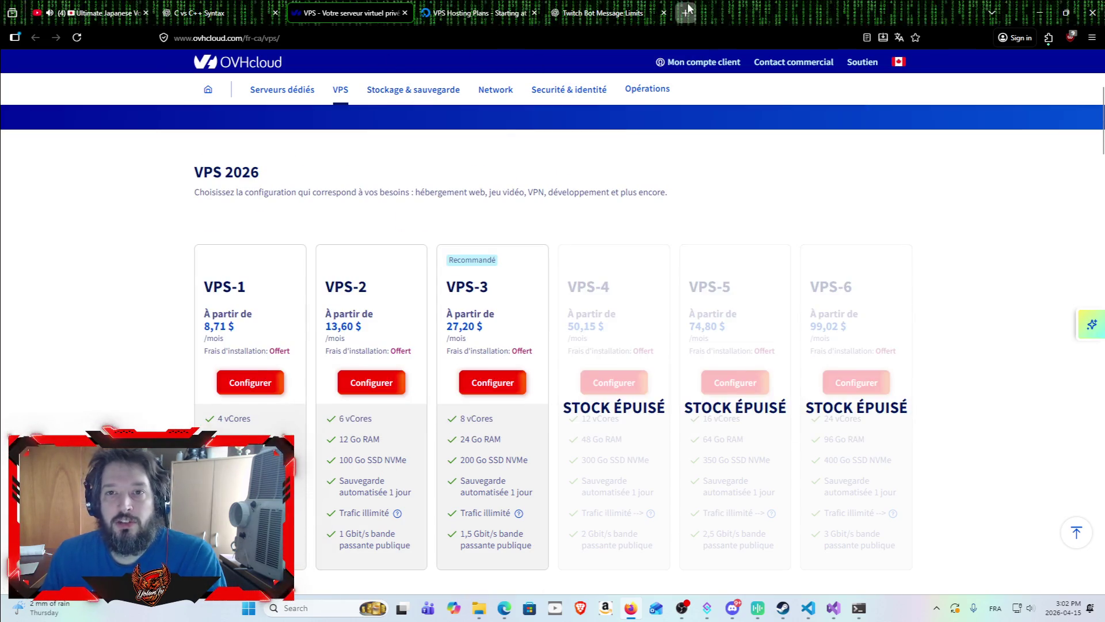
Search Google for 'VPS canada' in a new tab.
key(ctrl+t)
text(V)
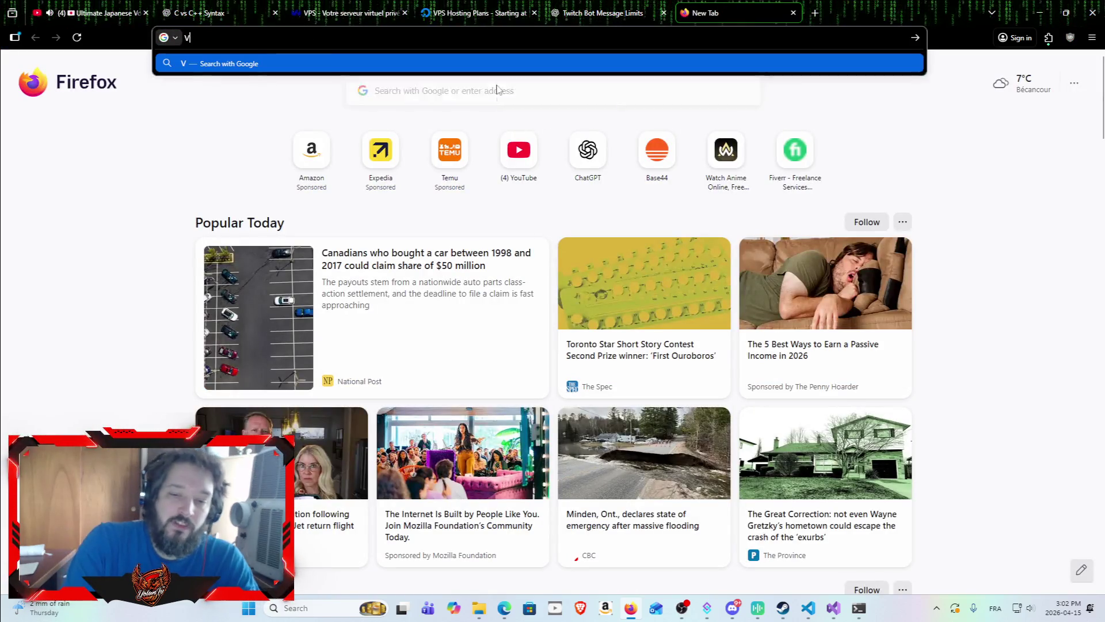
text(PS canada)
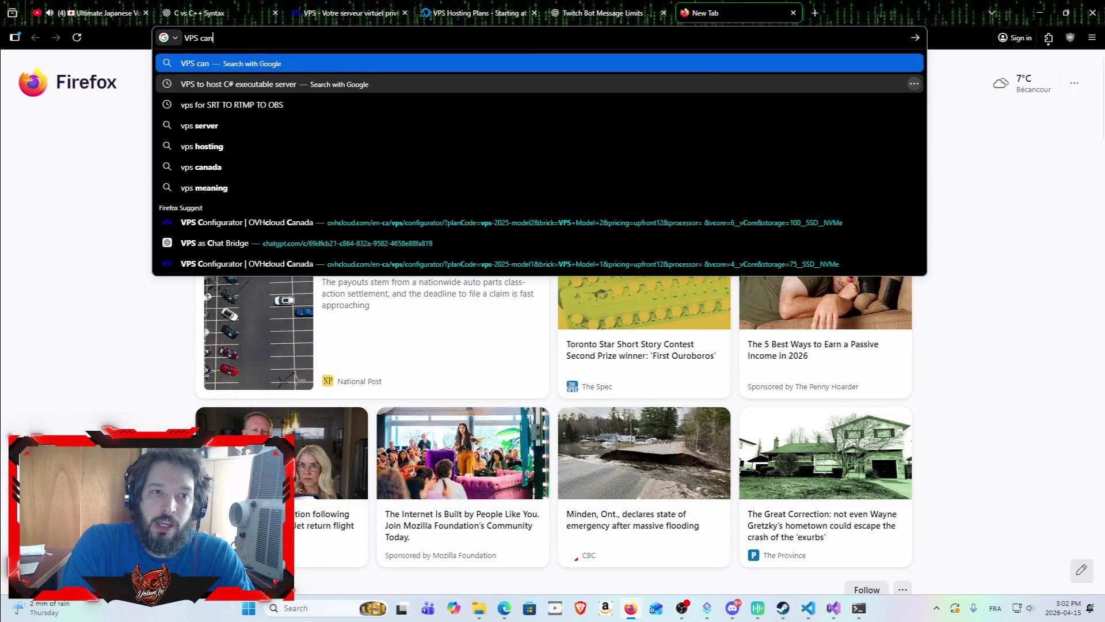
key(Return)
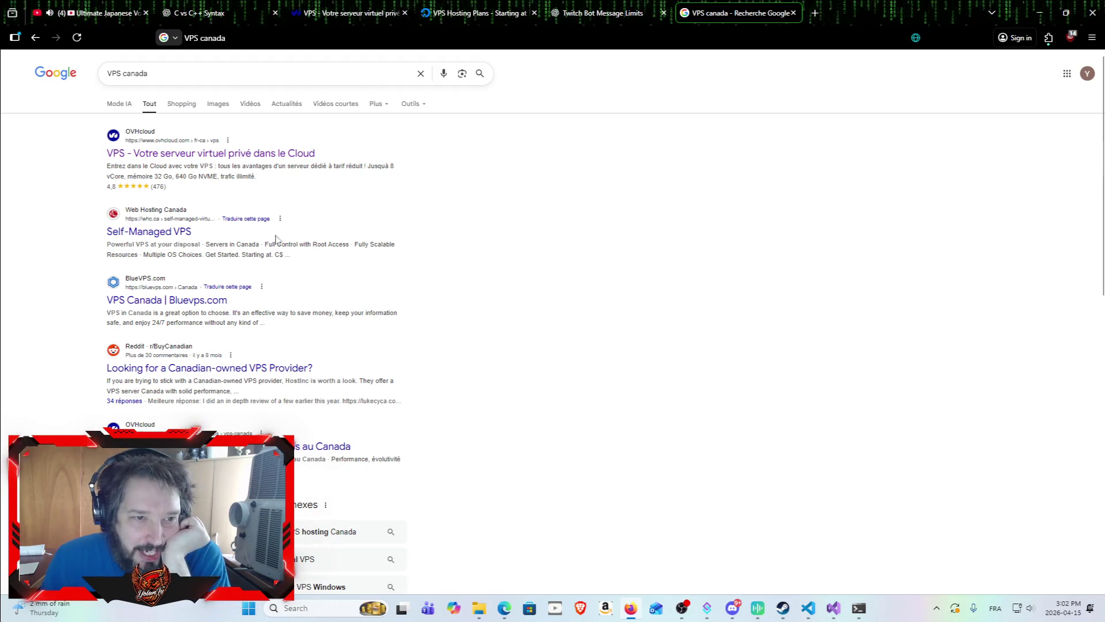
Open the BlueVPS, HostPapa and PQ Hosting results in background tabs and view BlueVPS's Canada page.
scroll(148, 262, down, 1)
middle_click(148, 256)
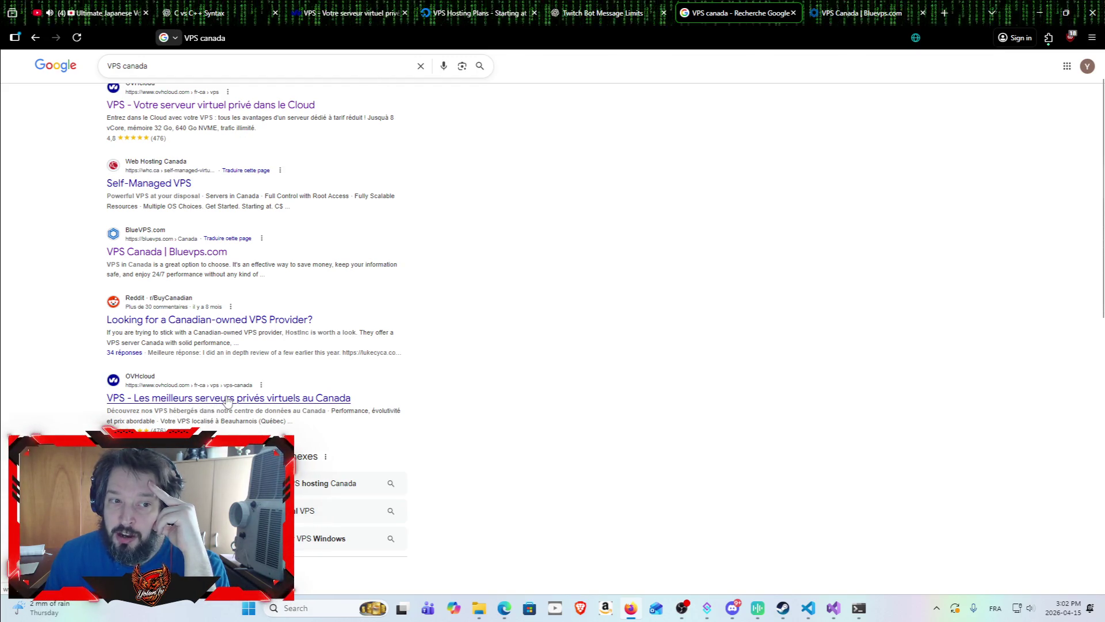
scroll(196, 385, down, 3)
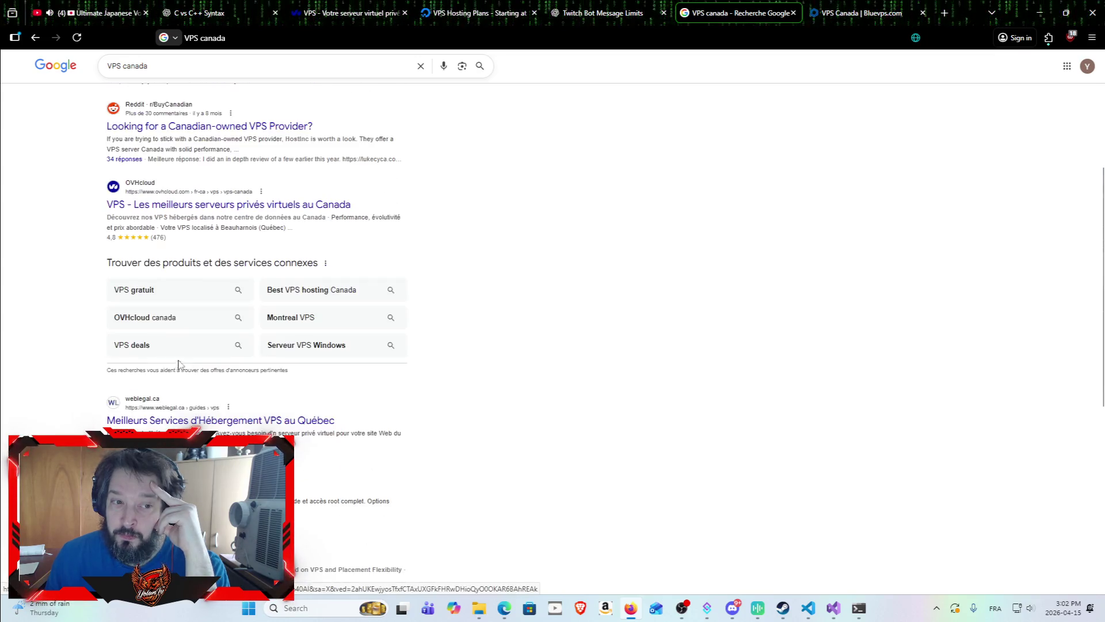
scroll(180, 365, down, 2)
scroll(161, 253, down, 1)
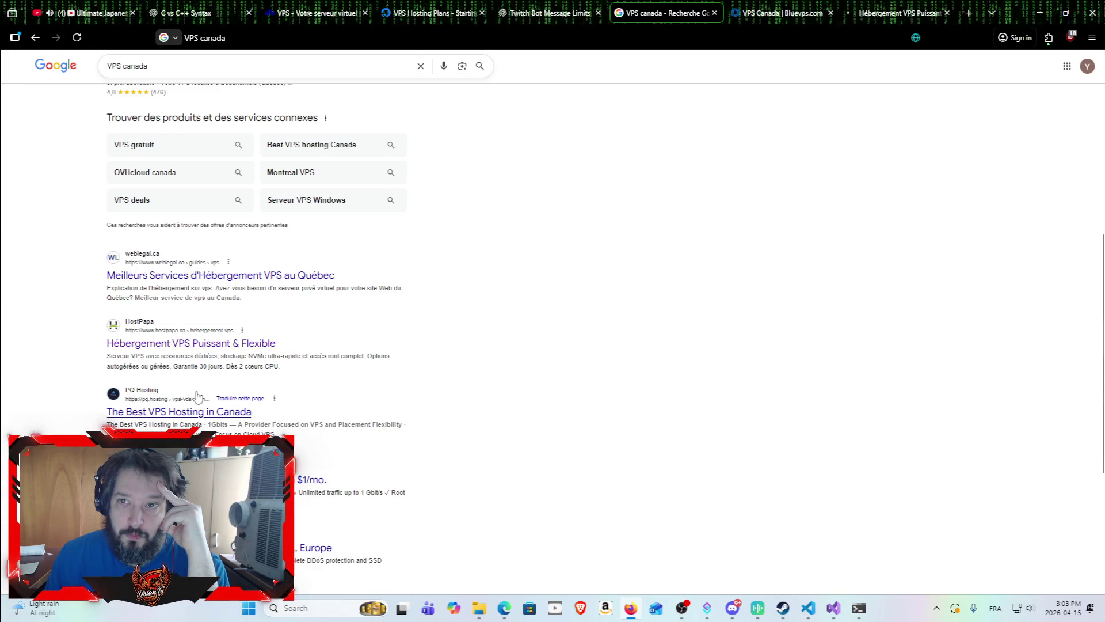
scroll(200, 397, down, 3)
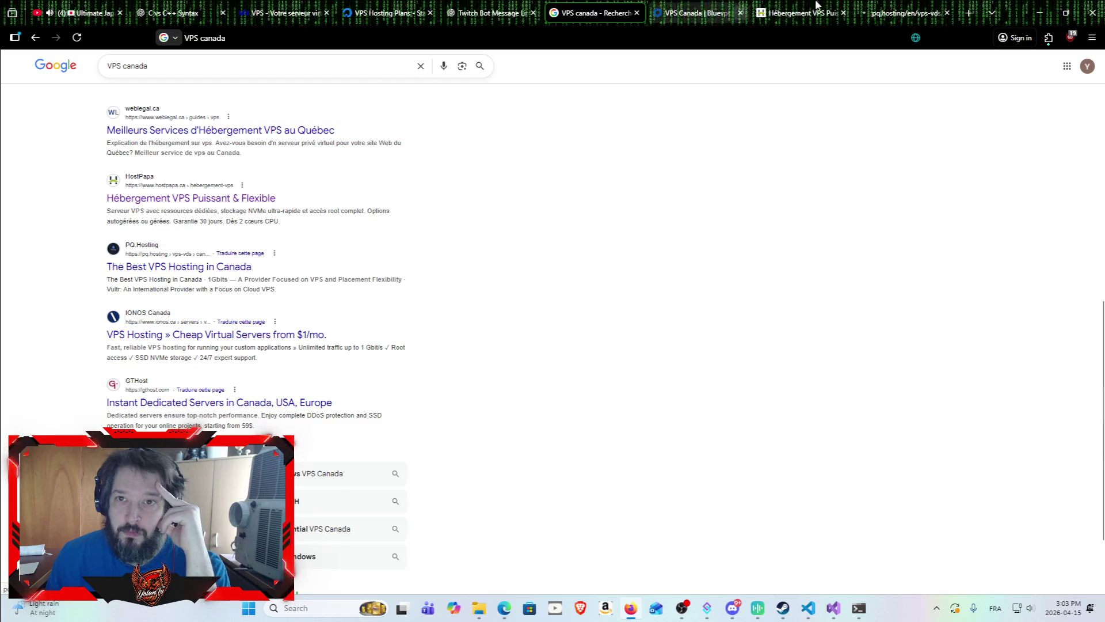
click(678, 16)
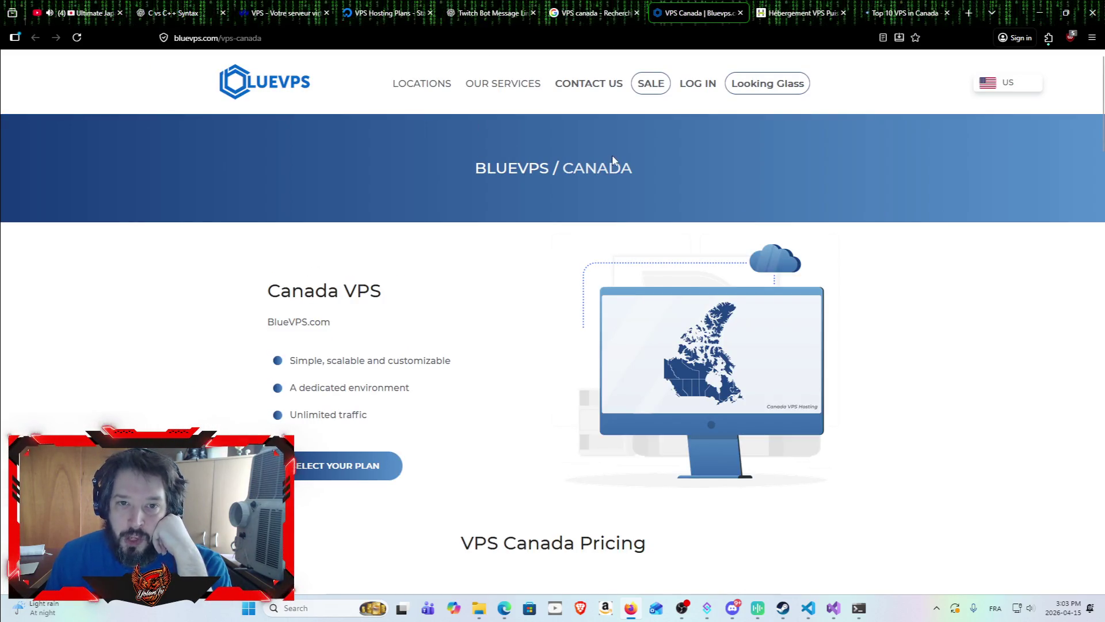
Compare BlueVPS Canada Windows plans across HDD, SSD and NVMe storage.
scroll(472, 242, down, 4)
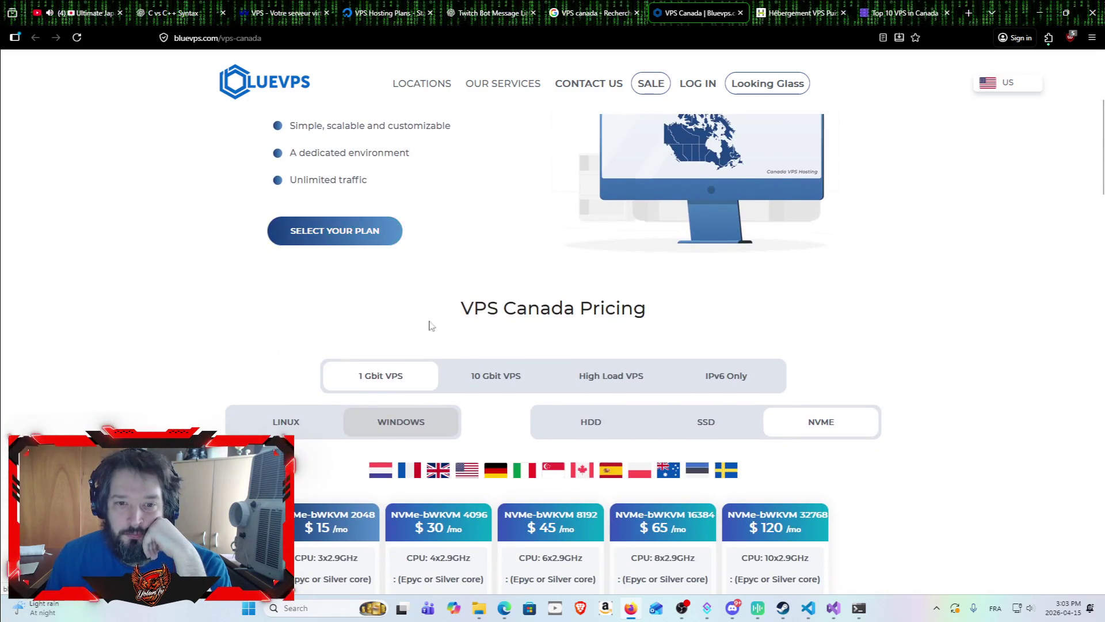
scroll(459, 236, down, 1)
scroll(465, 269, down, 1)
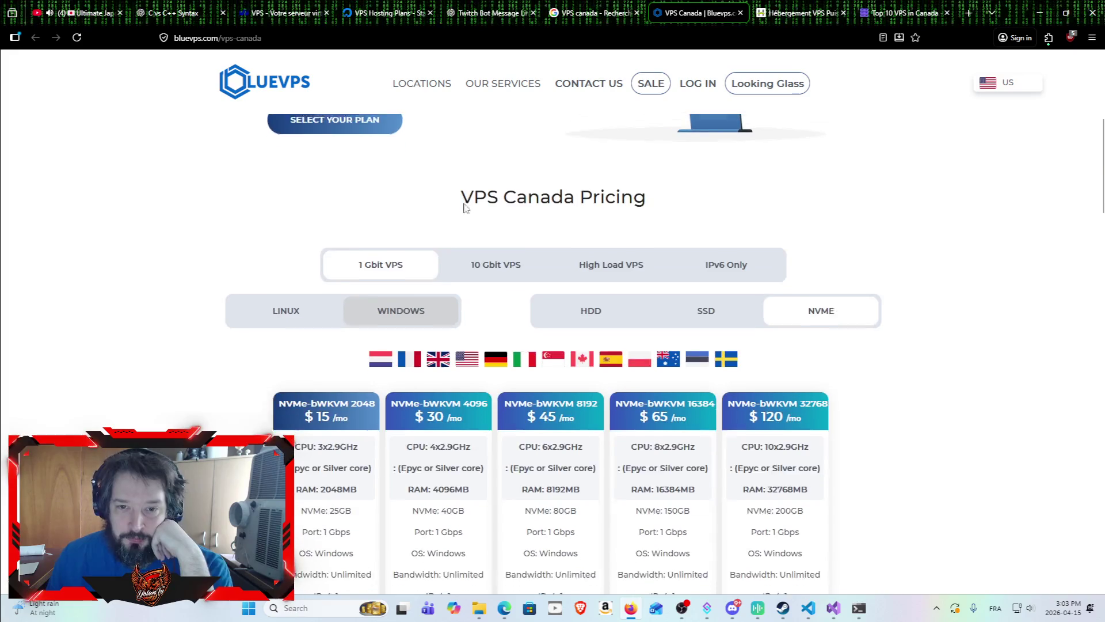
scroll(458, 149, down, 1)
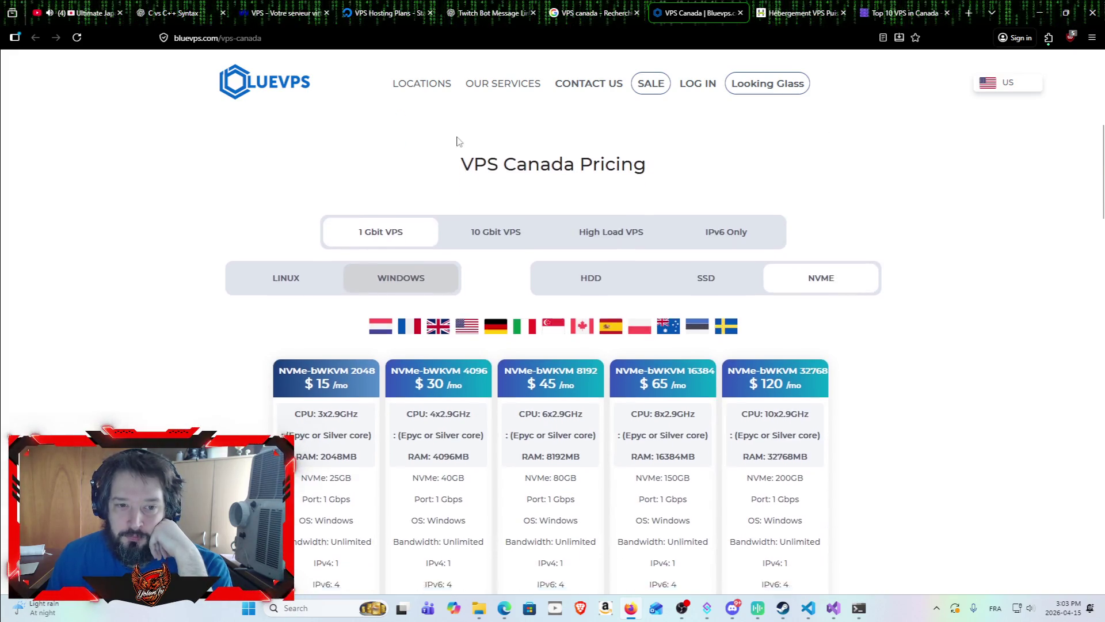
mouse_move(465, 112)
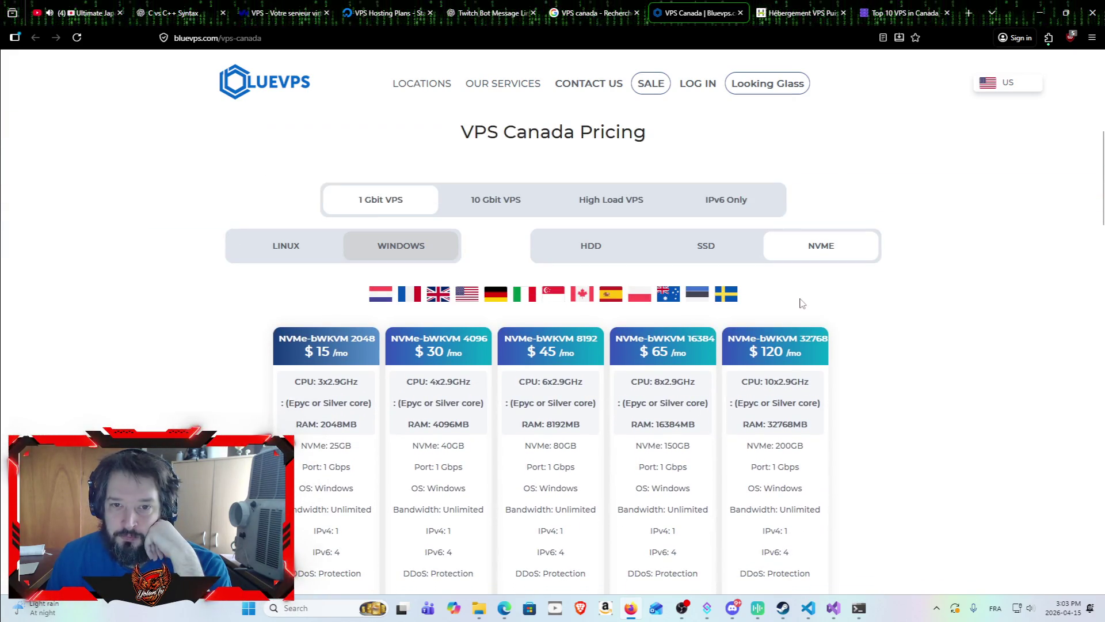
scroll(764, 198, down, 2)
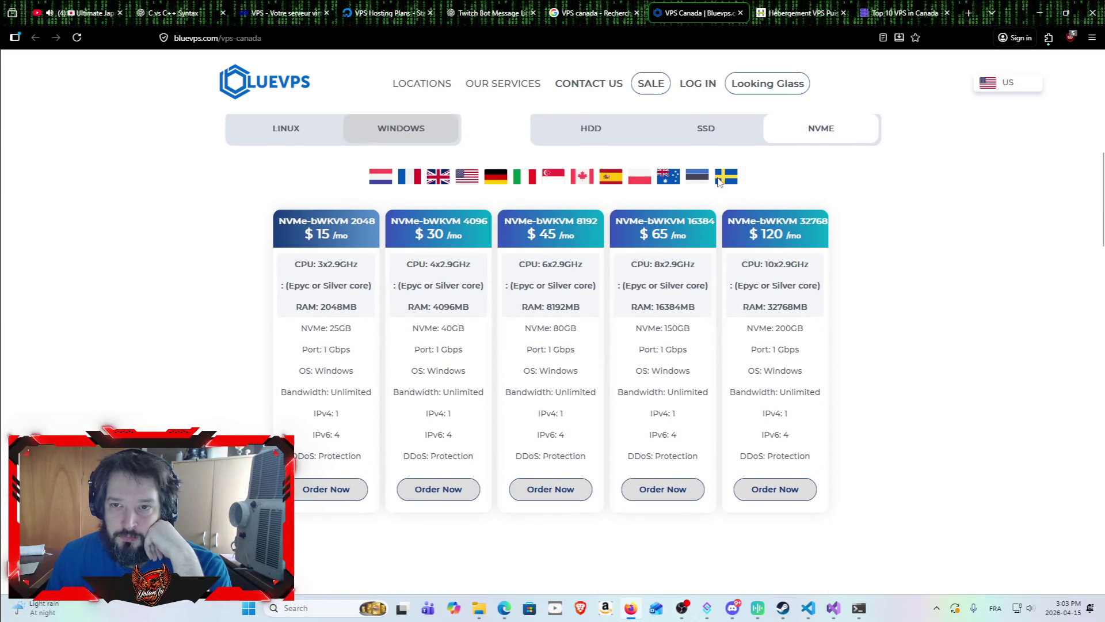
click(712, 129)
click(633, 129)
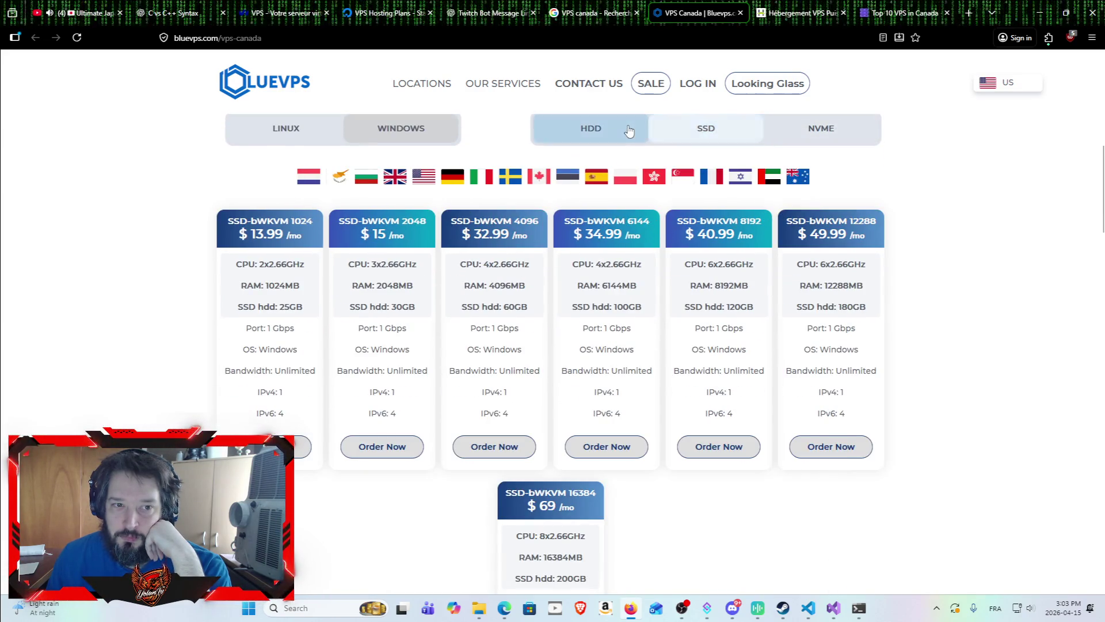
click(680, 132)
click(820, 134)
click(708, 130)
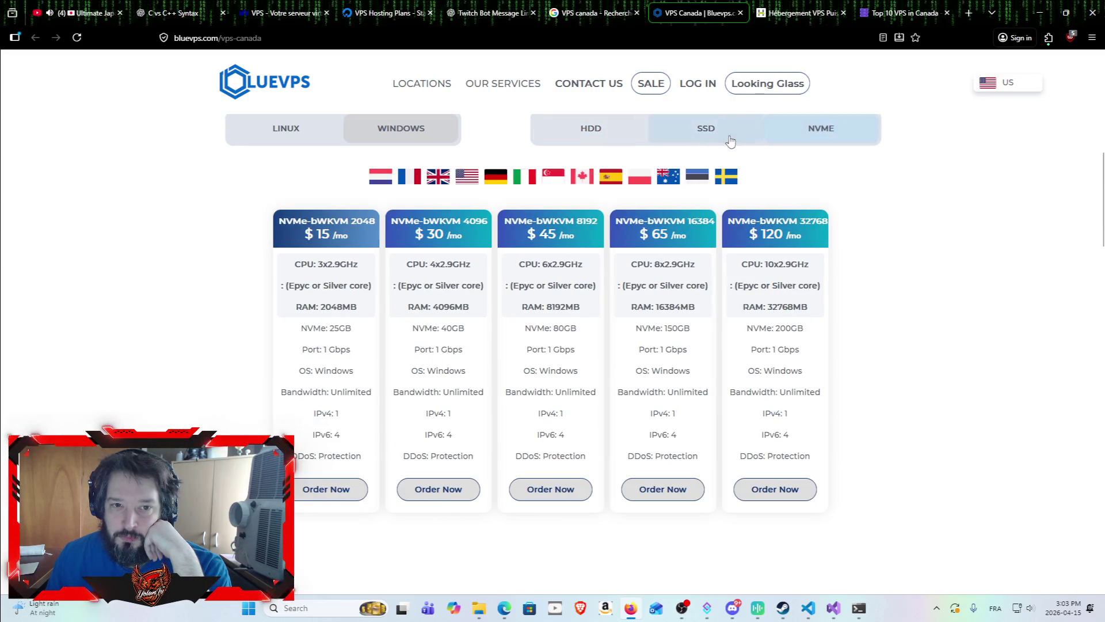
click(638, 143)
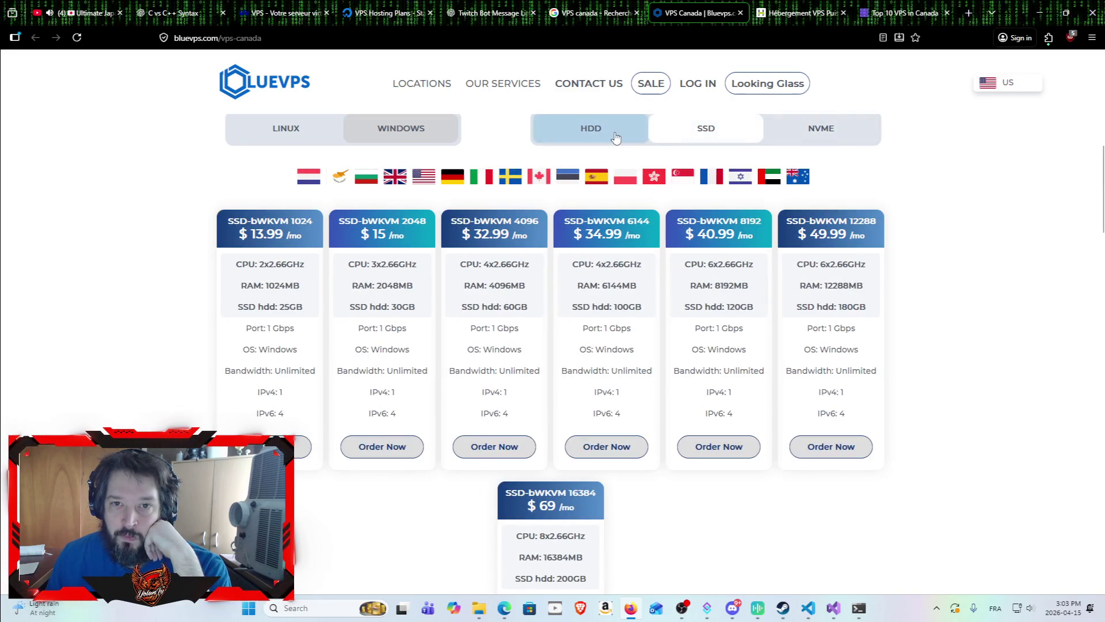
click(707, 131)
Switch to Linux plans, review HDD, SSD and NVMe options, and read the first NVMe plan's specs.
click(285, 133)
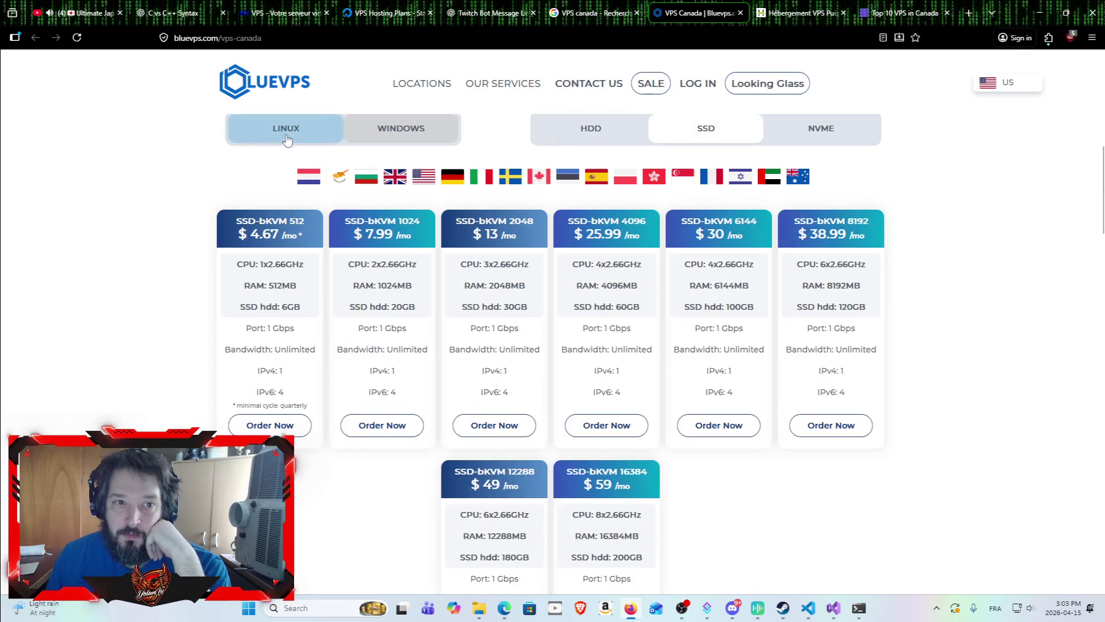
click(610, 133)
click(680, 134)
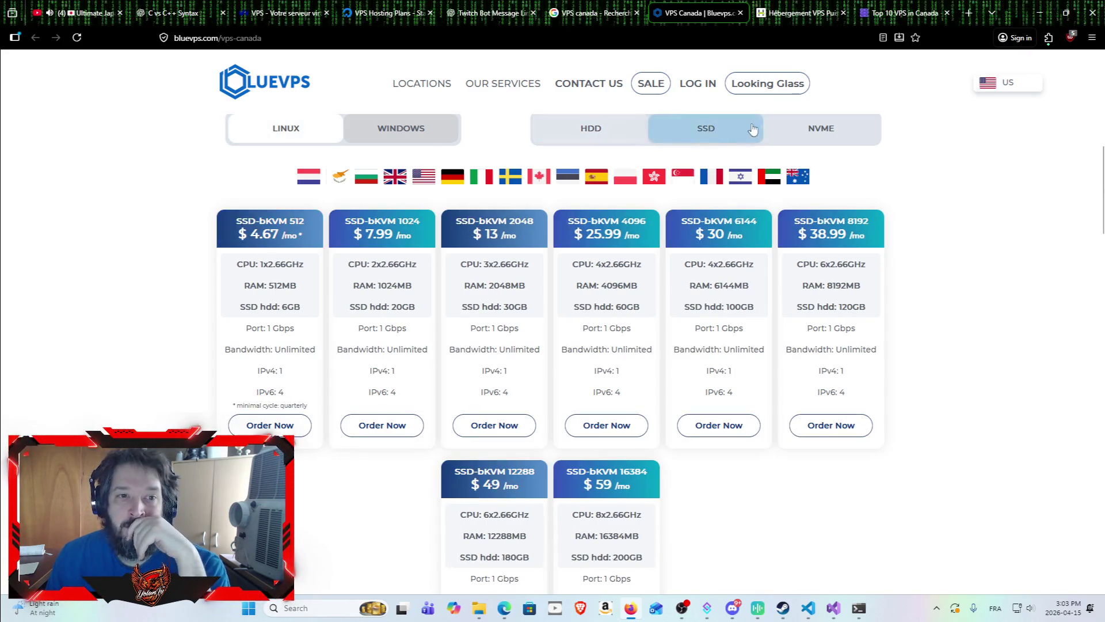
click(793, 133)
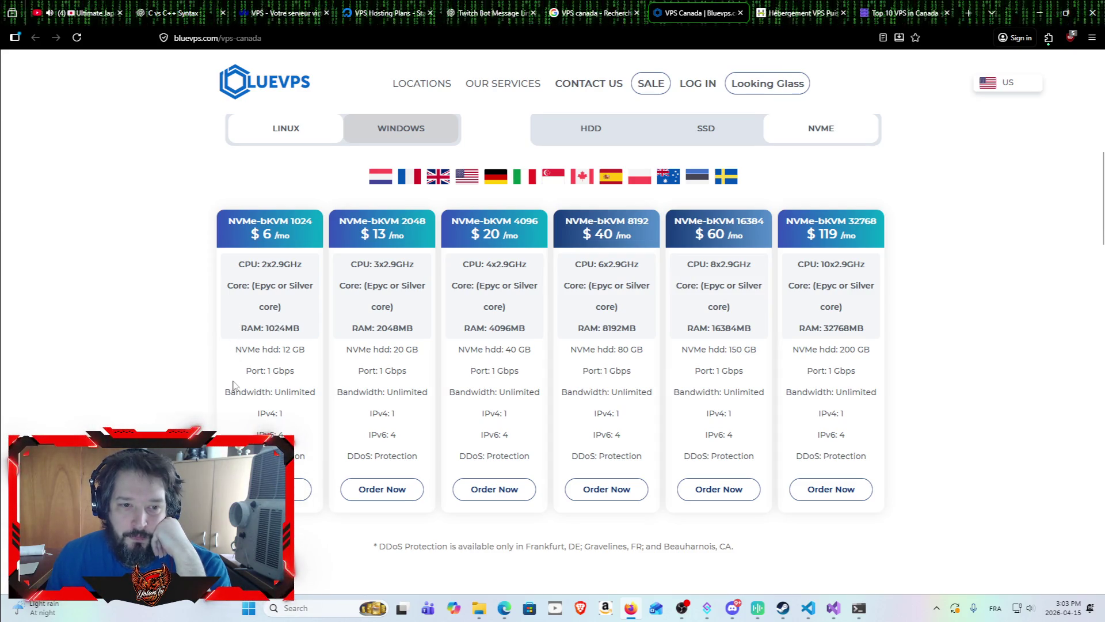
mouse_move(228, 256)
mouse_down()
mouse_move(311, 305)
mouse_move(271, 397)
mouse_up()
click(264, 363)
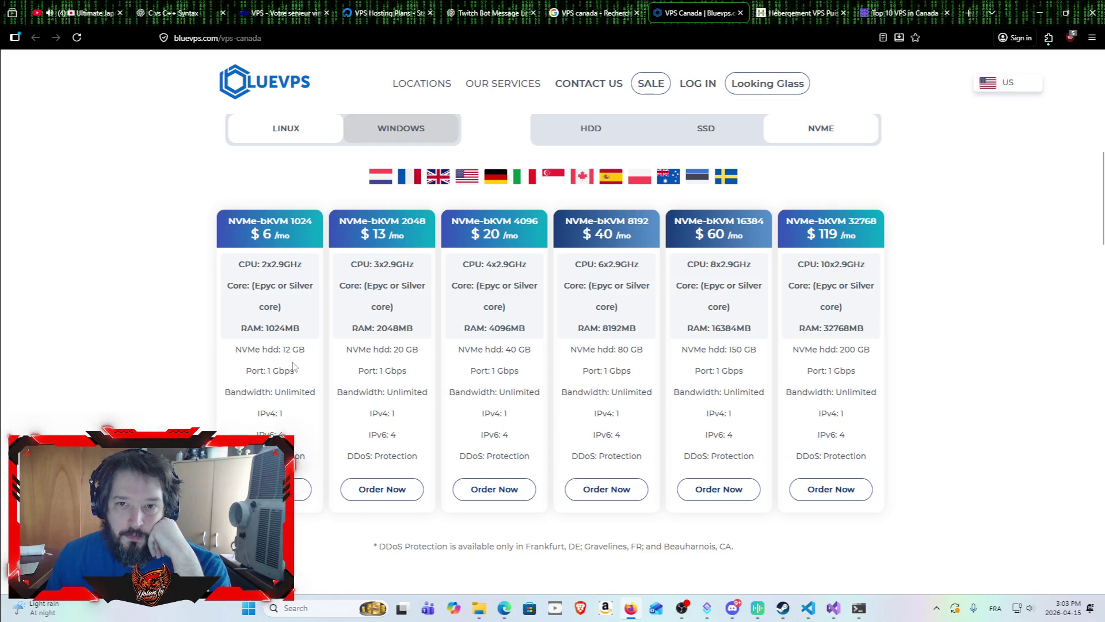
scroll(391, 254, up, 1)
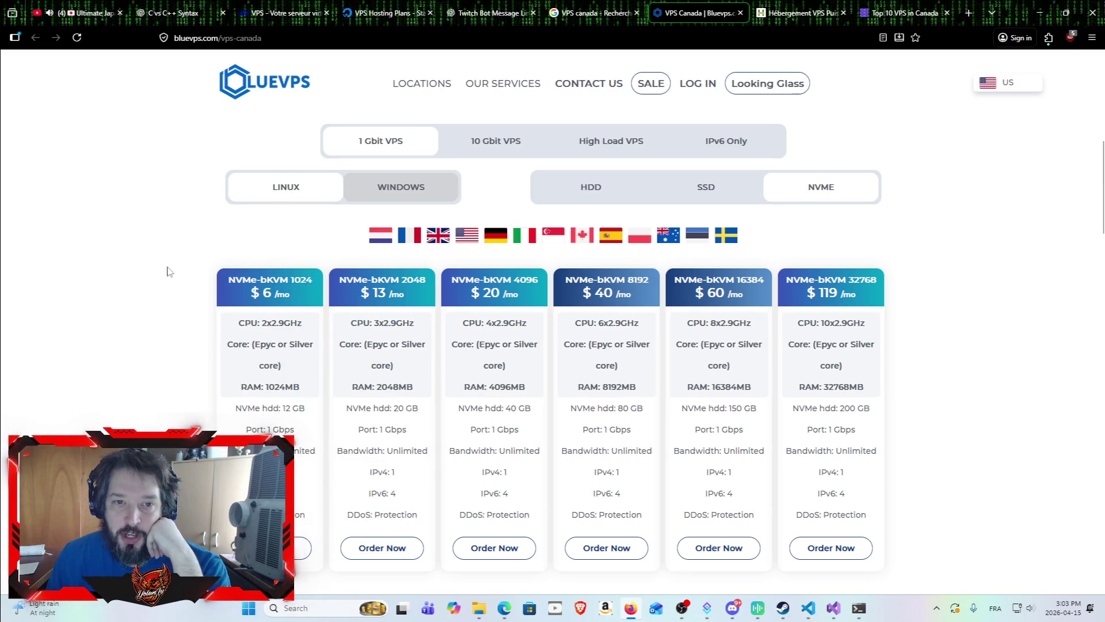
scroll(151, 308, down, 2)
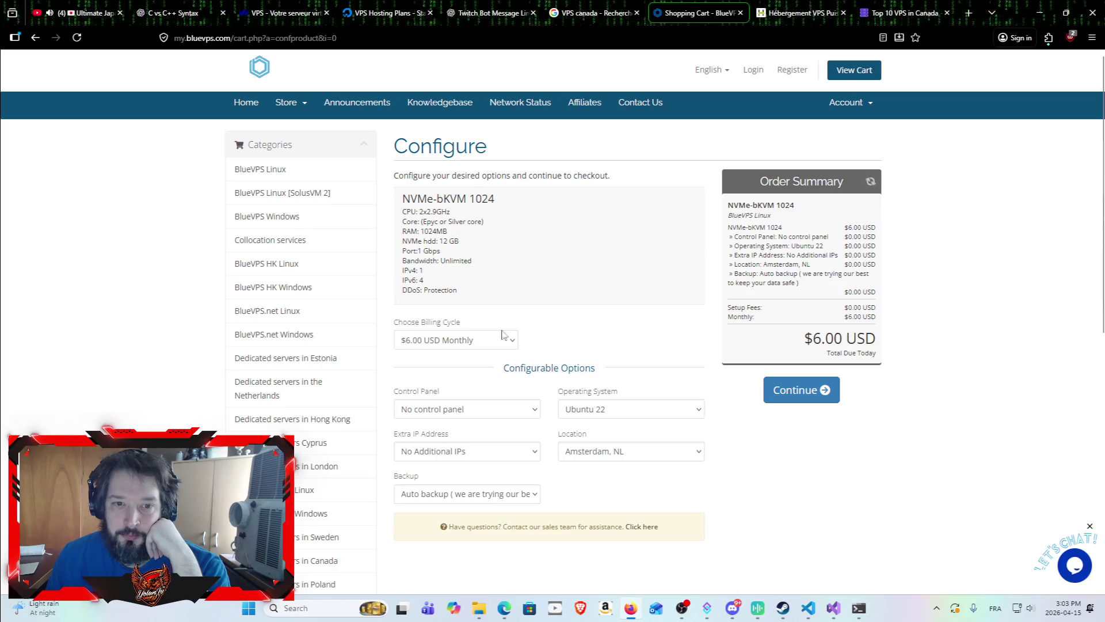
Check the NVMe-bKVM 1024 add-ons, keeping no control panel and Auto backup.
scroll(561, 329, down, 2)
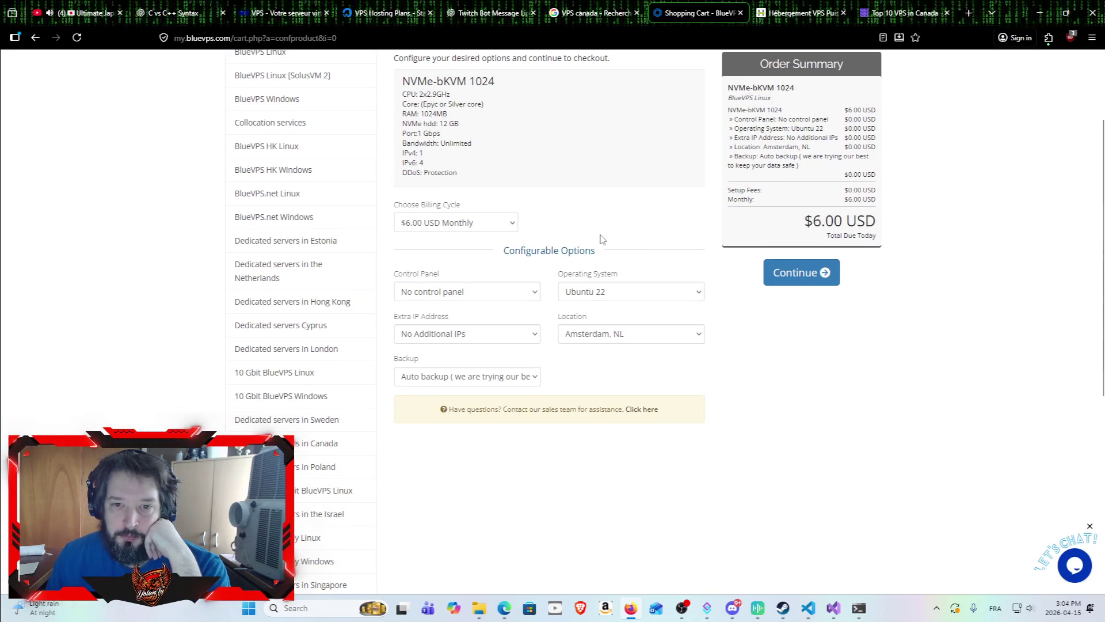
click(533, 297)
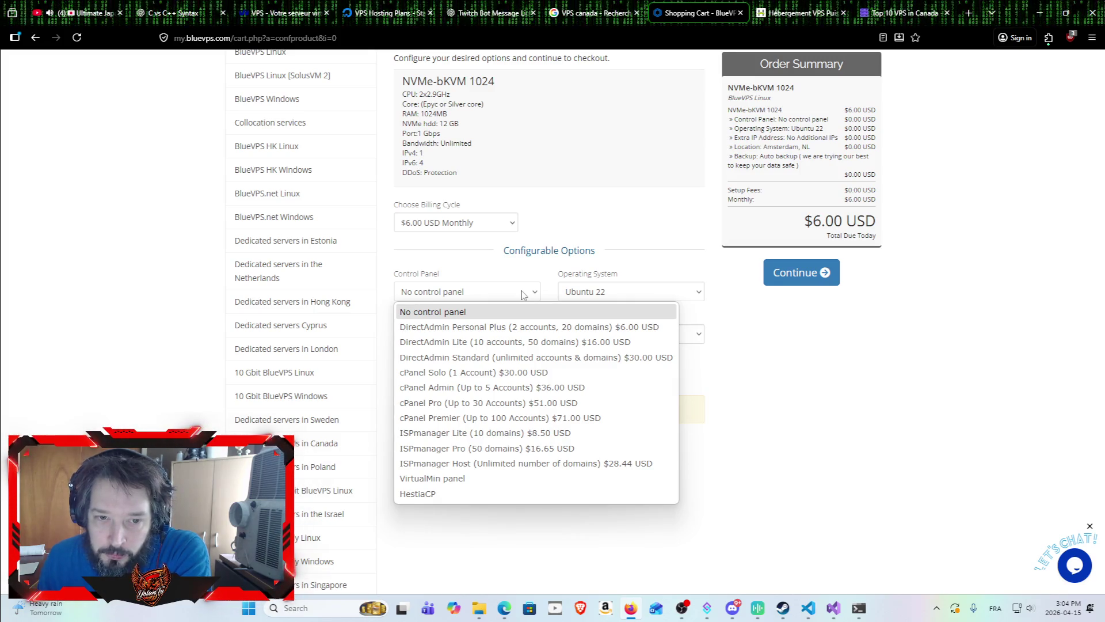
click(522, 293)
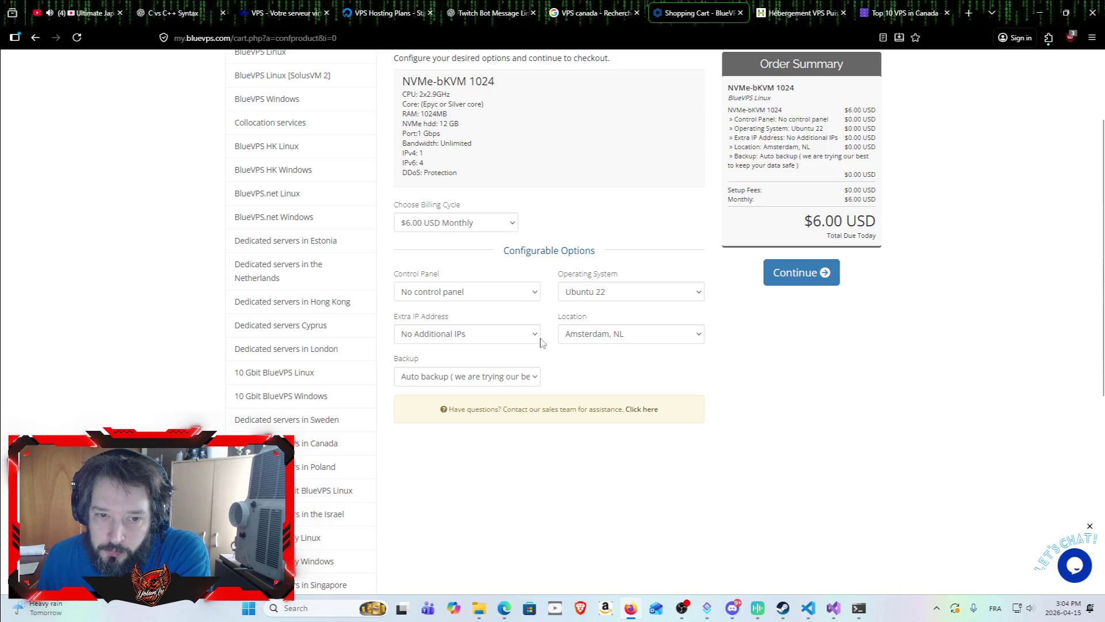
click(536, 380)
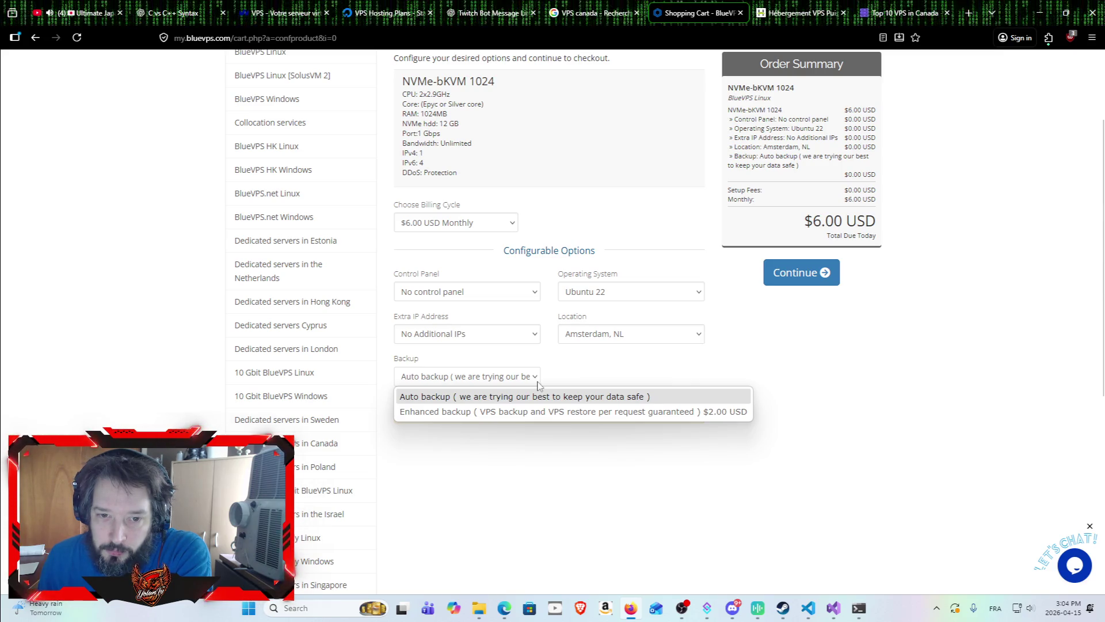
click(598, 371)
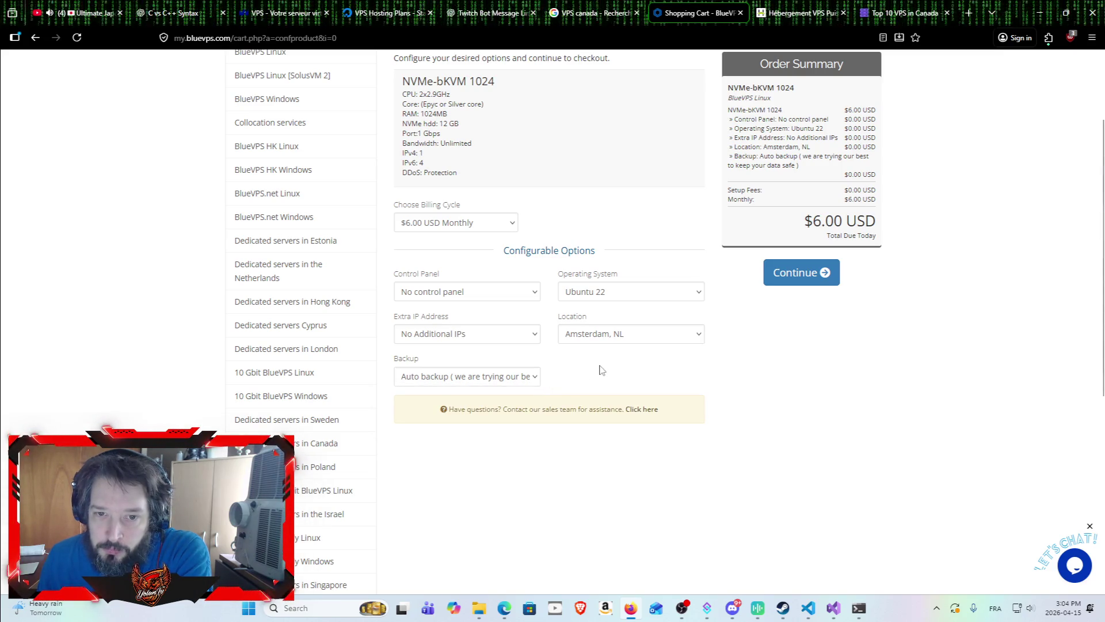
scroll(633, 333, up, 3)
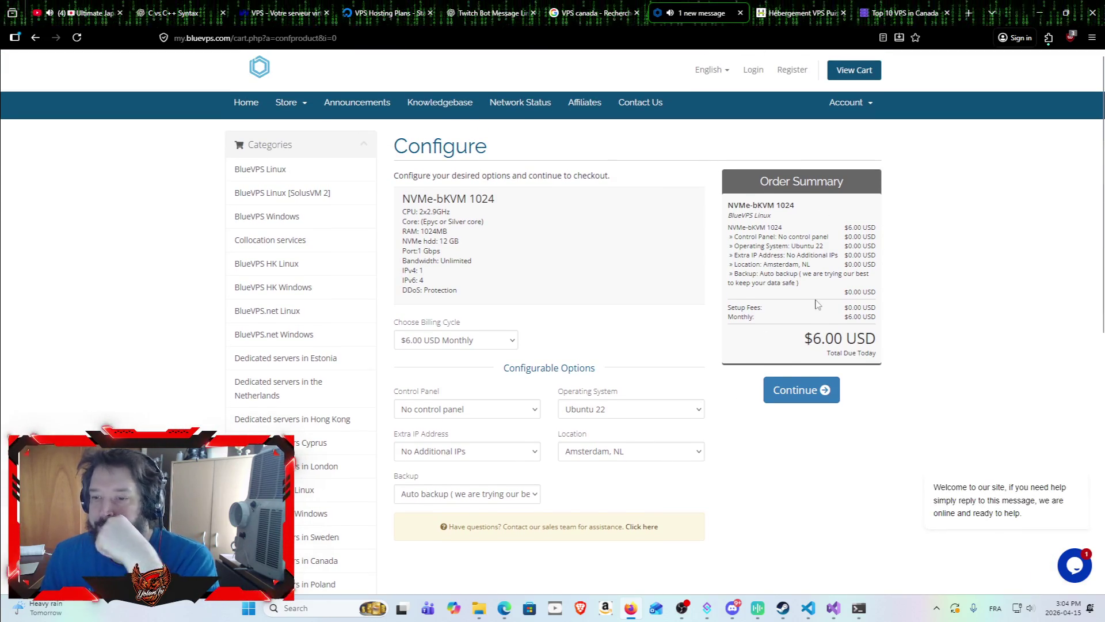
click(803, 14)
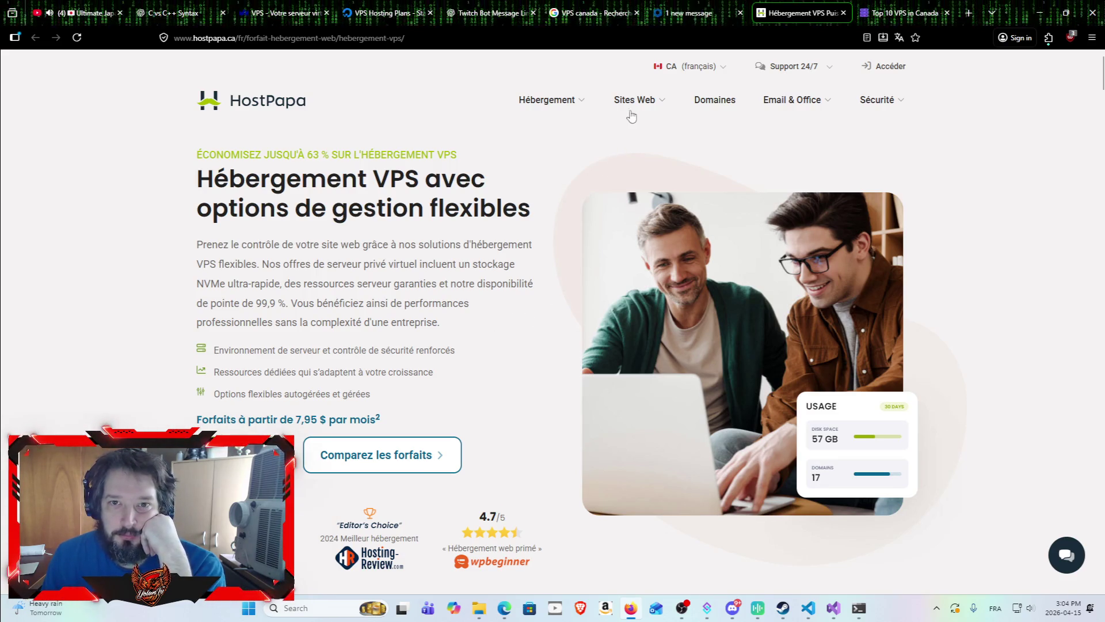
click(564, 101)
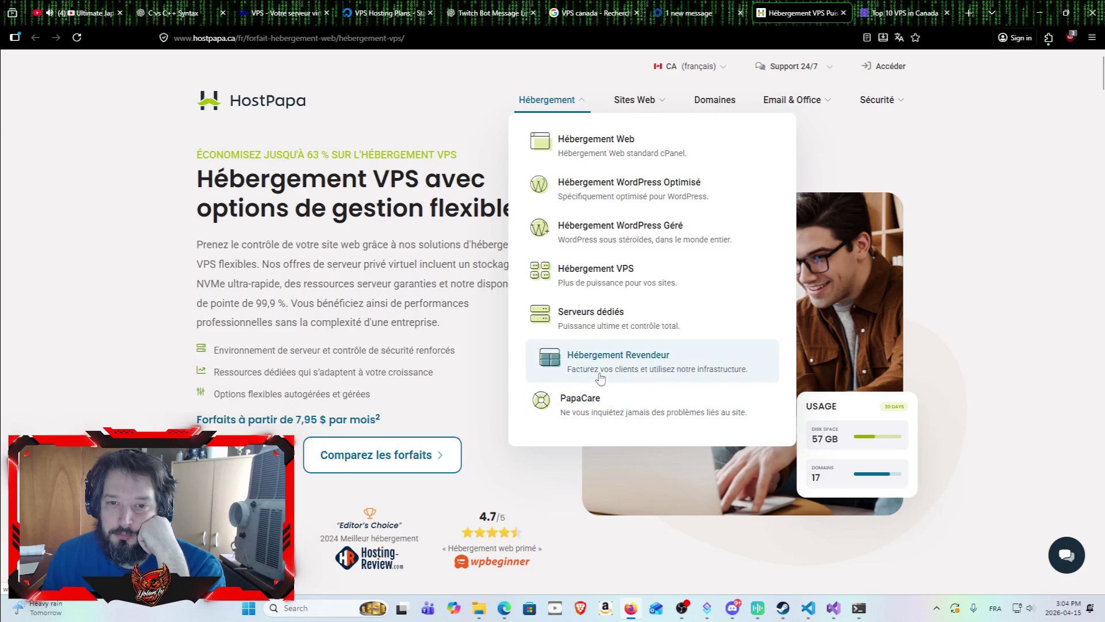
click(606, 271)
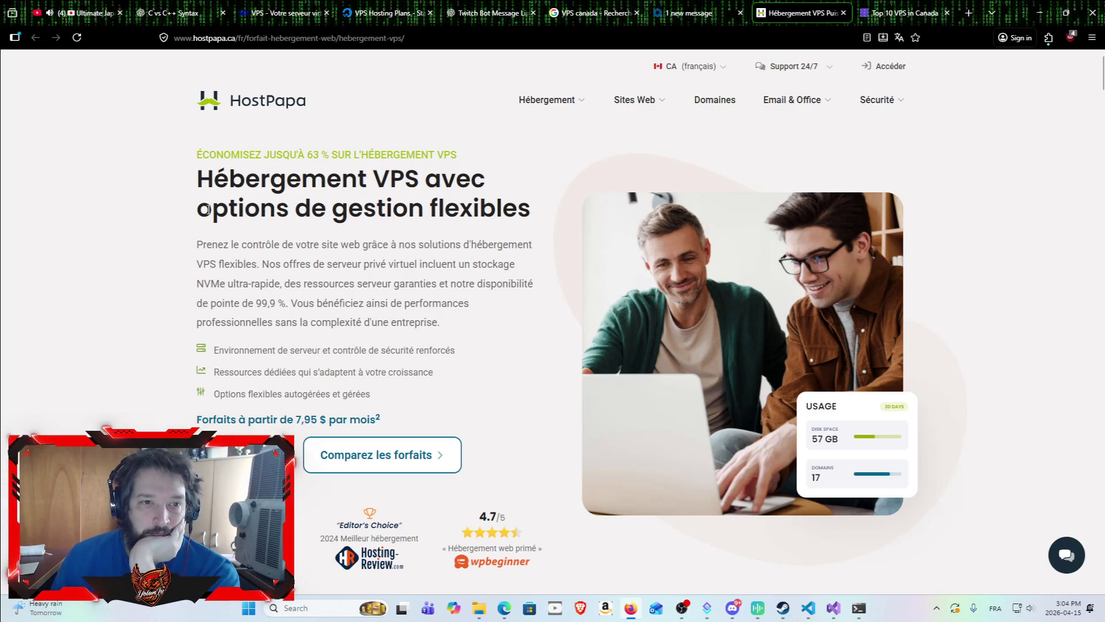
drag(196, 217, 504, 217)
click(387, 278)
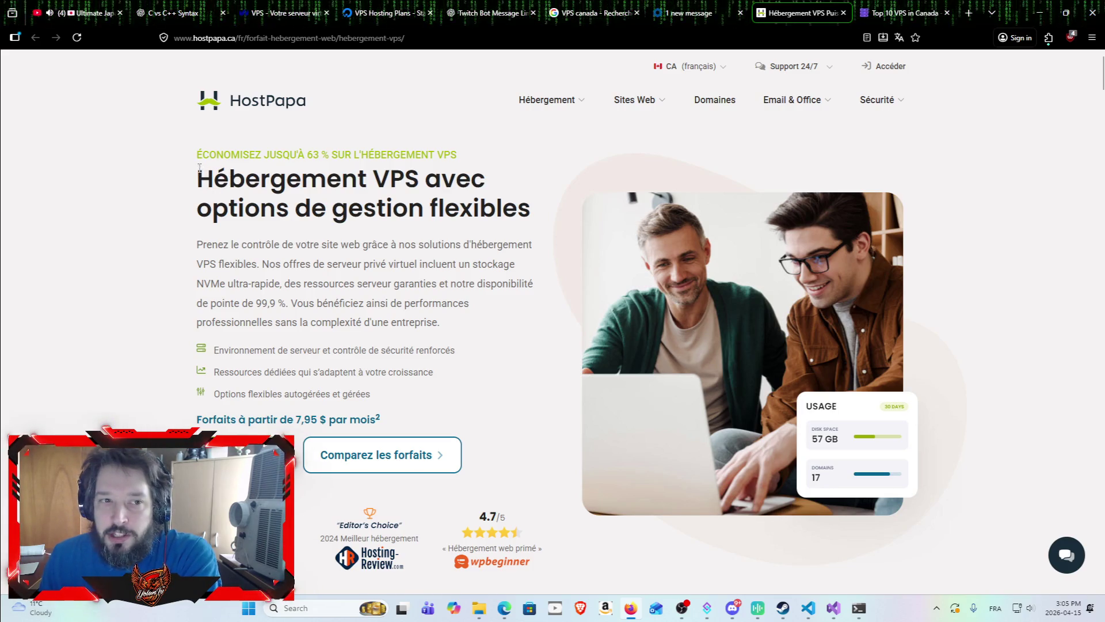
mouse_move(197, 153)
mouse_down()
mouse_move(369, 248)
mouse_move(439, 322)
mouse_move(461, 329)
mouse_up()
click(464, 330)
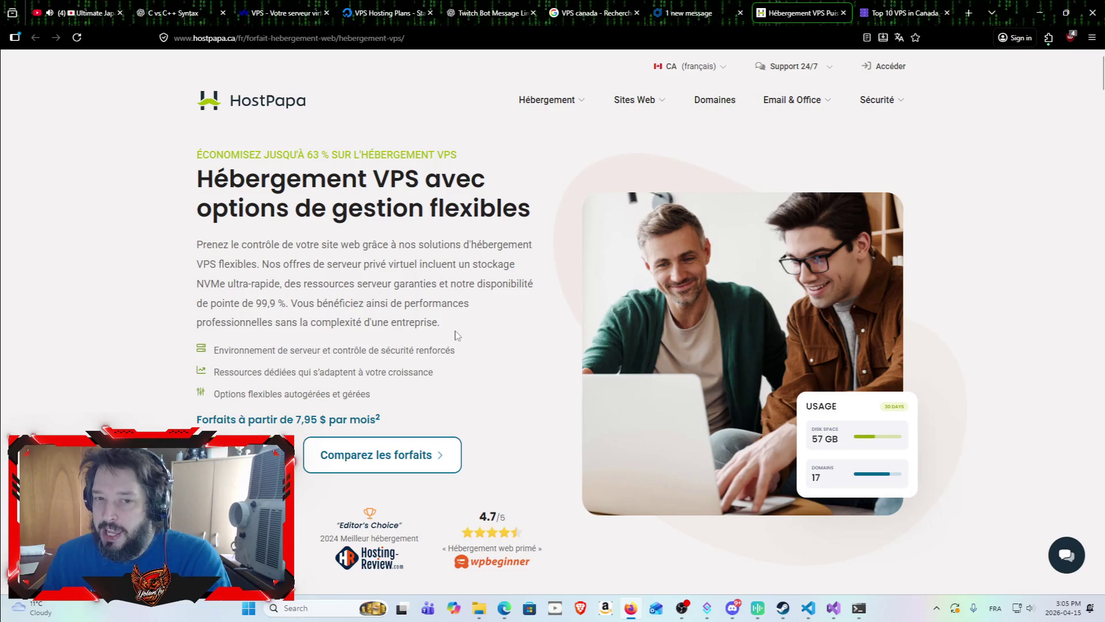
mouse_move(441, 324)
mouse_down()
mouse_move(244, 299)
mouse_move(192, 225)
mouse_move(196, 210)
mouse_move(194, 246)
mouse_up()
click(193, 246)
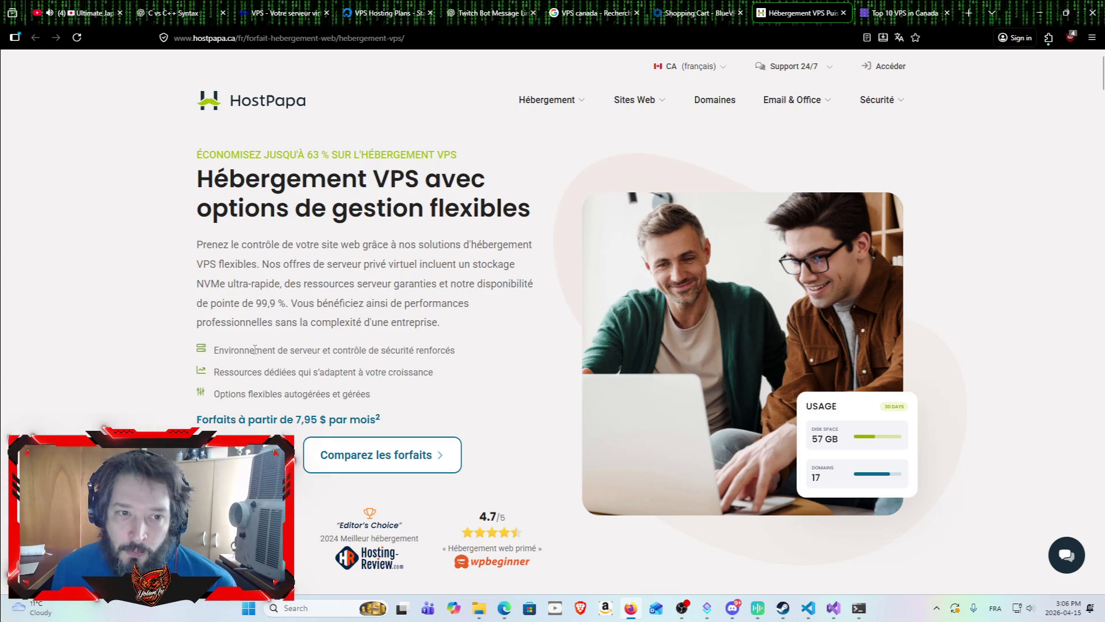
Scroll to HostPapa's unmanaged VPS plans and start checkout for Start at 7,95 $ per month.
scroll(255, 349, down, 1)
scroll(189, 268, down, 3)
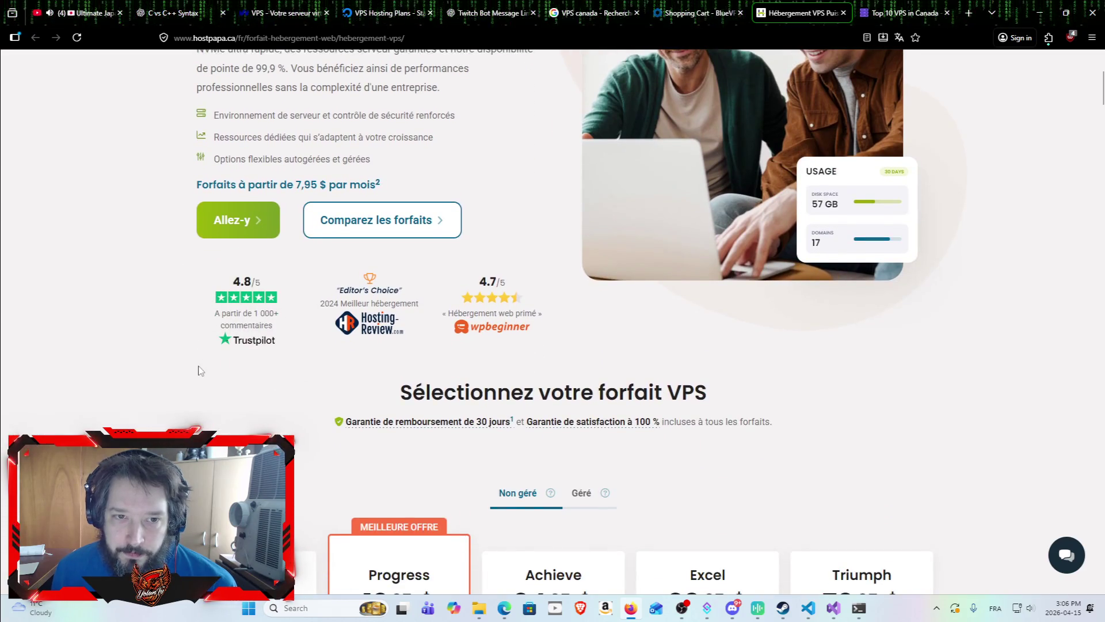
scroll(201, 357, up, 1)
scroll(210, 343, down, 6)
scroll(276, 322, up, 4)
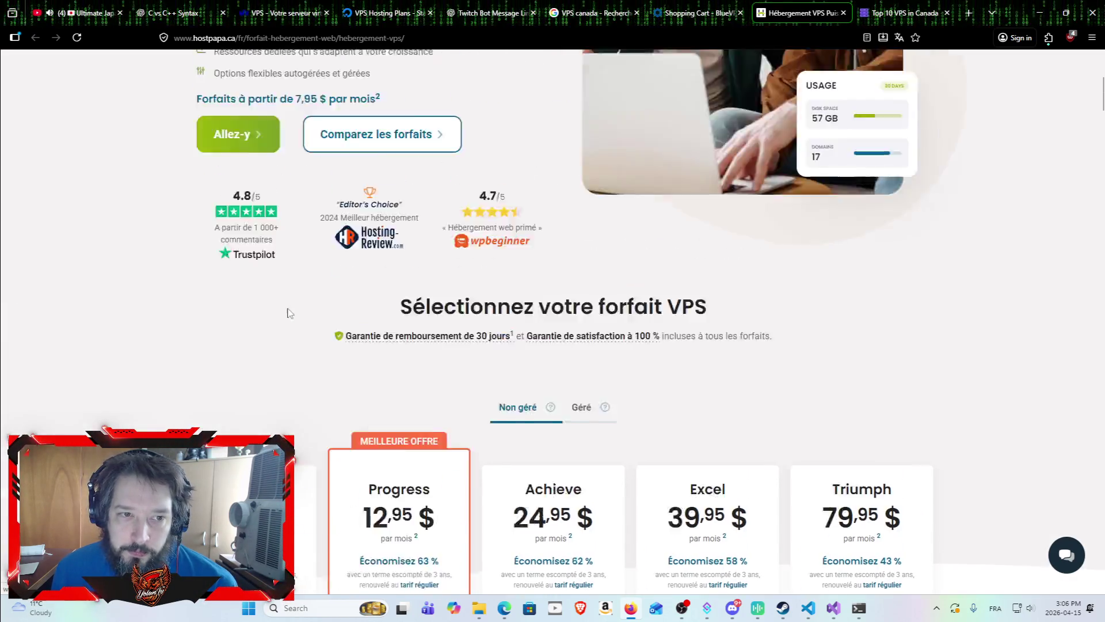
scroll(289, 314, up, 1)
scroll(313, 353, down, 5)
scroll(290, 333, up, 6)
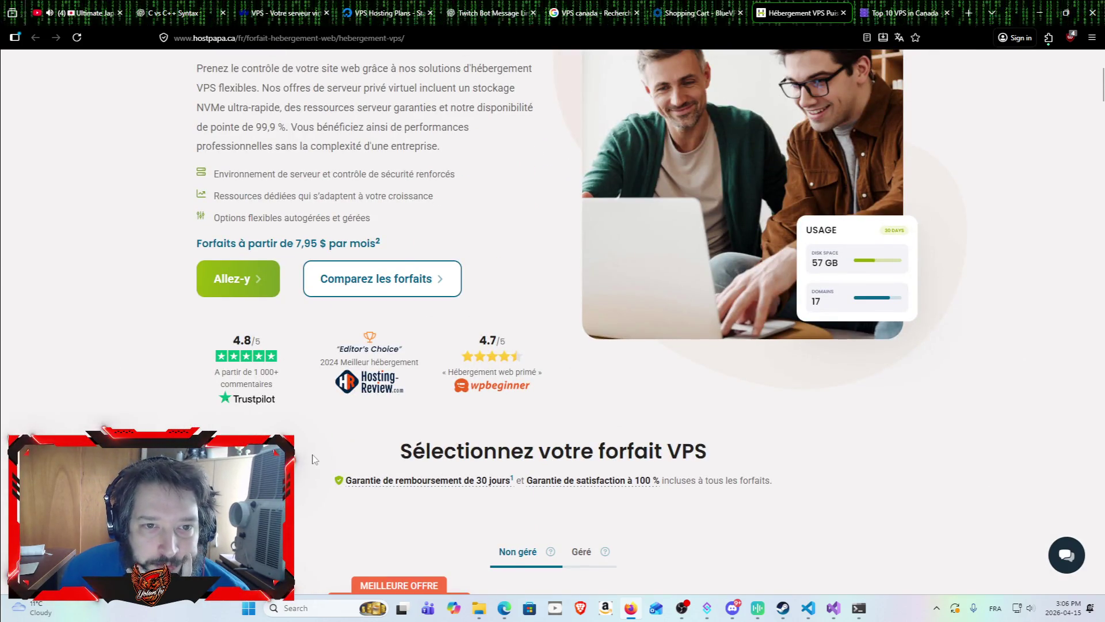
scroll(311, 437, down, 7)
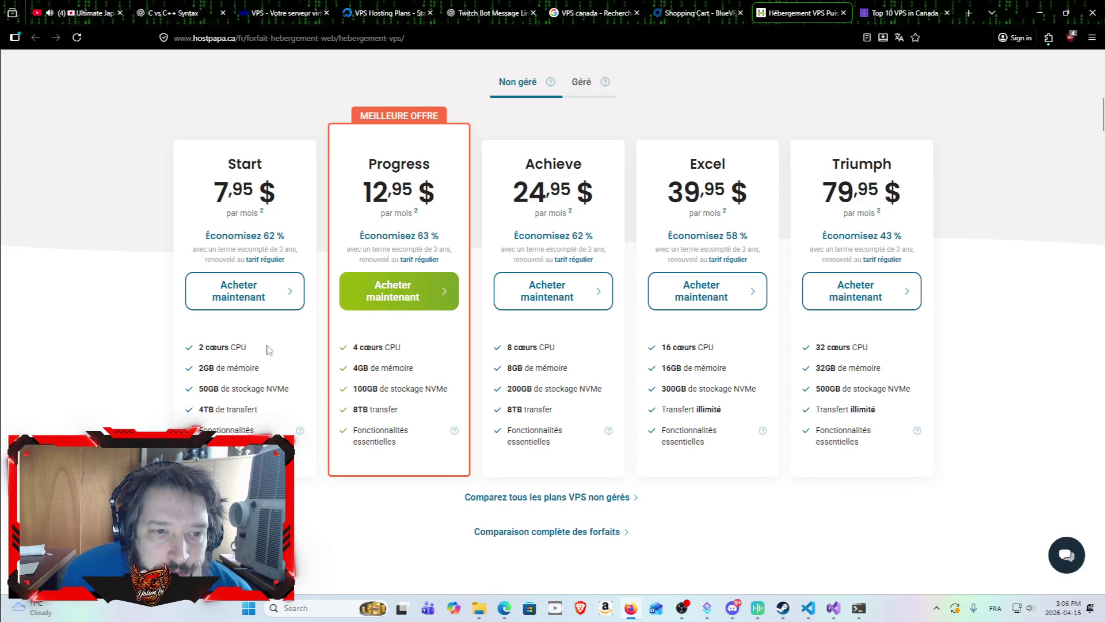
click(273, 304)
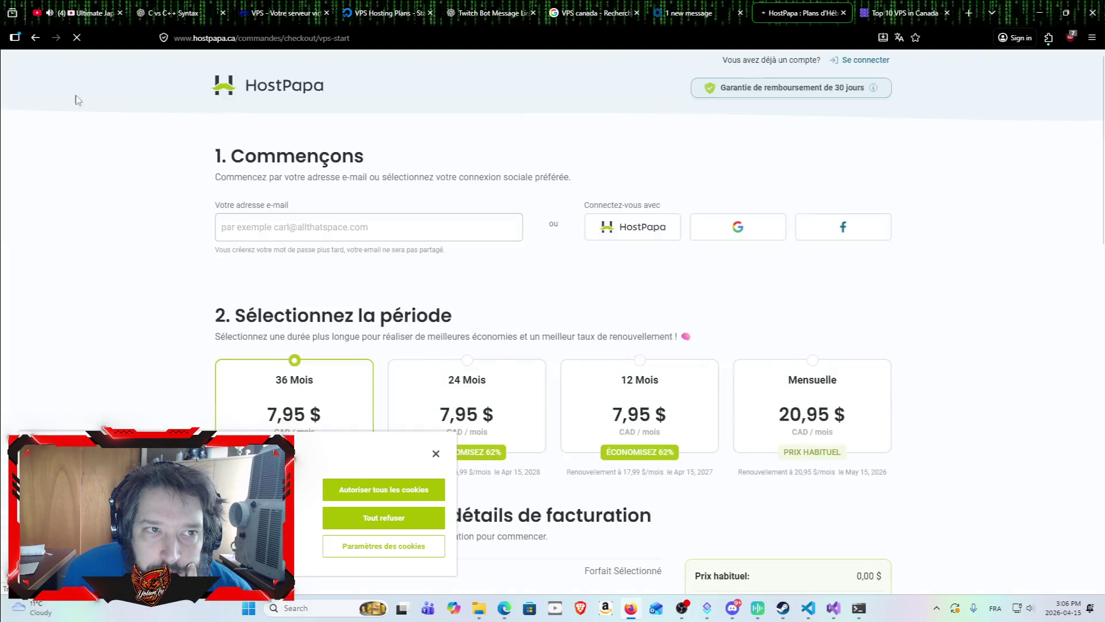
click(38, 40)
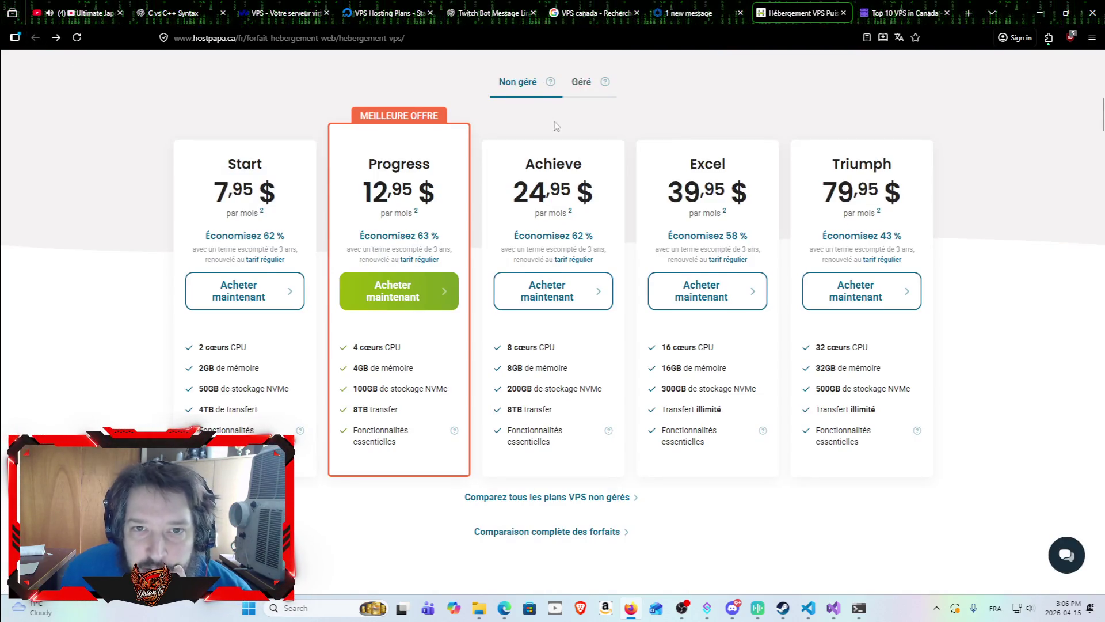
mouse_move(551, 201)
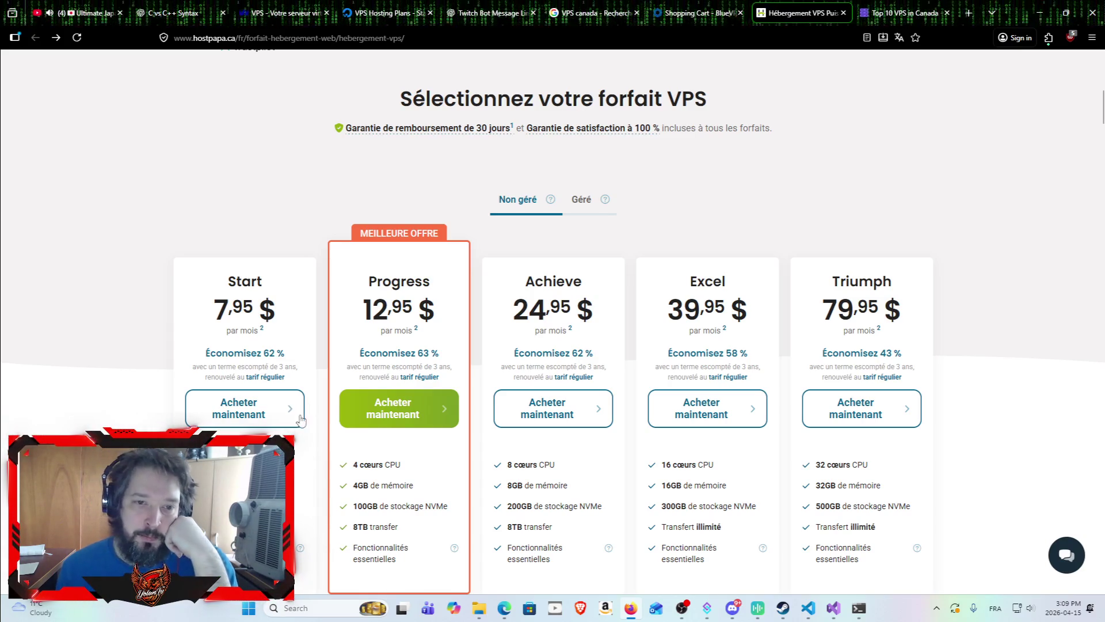
click(583, 199)
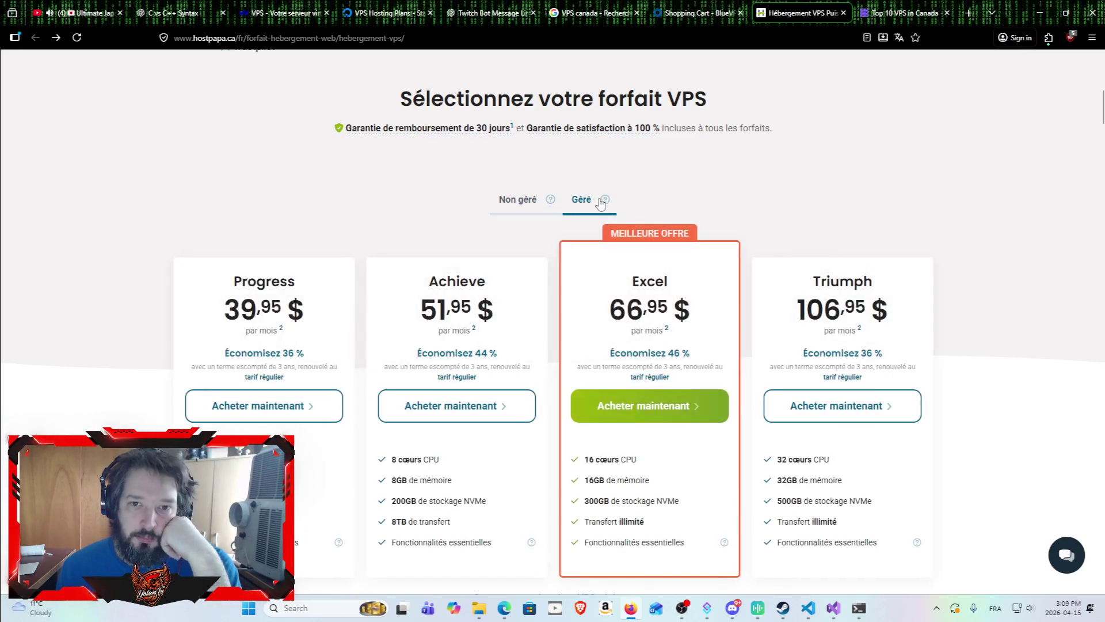
mouse_move(604, 202)
click(518, 202)
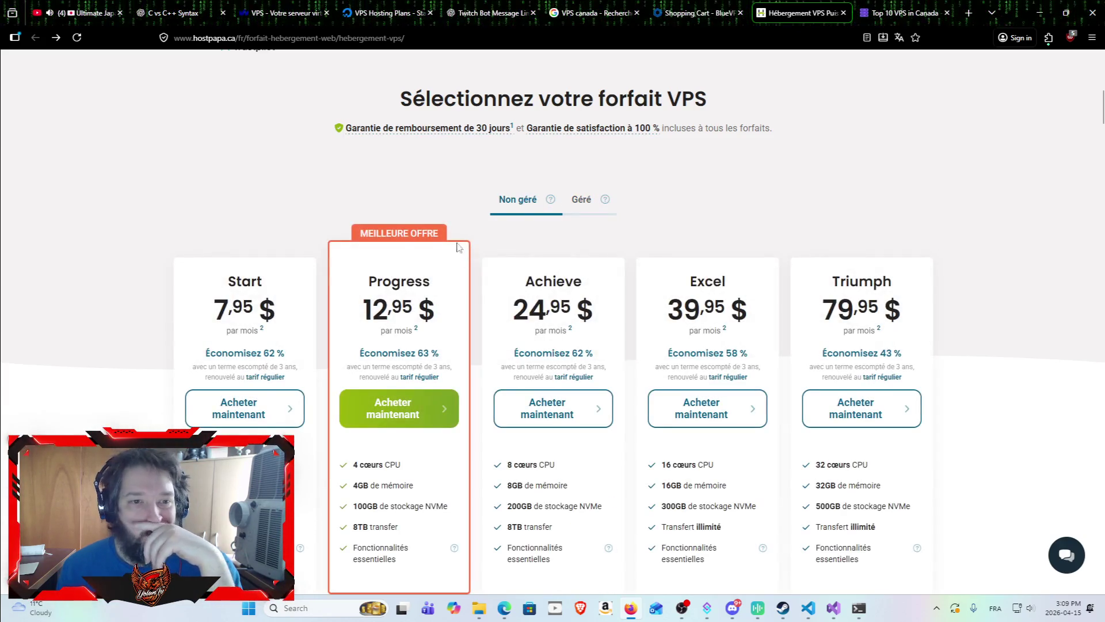
scroll(459, 248, down, 4)
scroll(292, 298, up, 2)
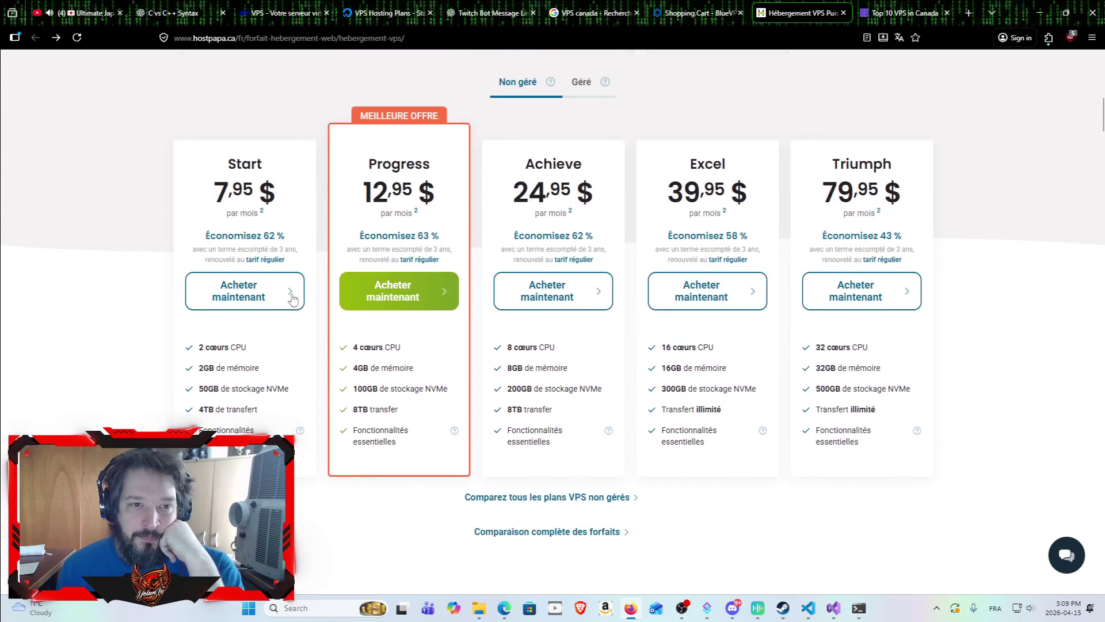
click(896, 8)
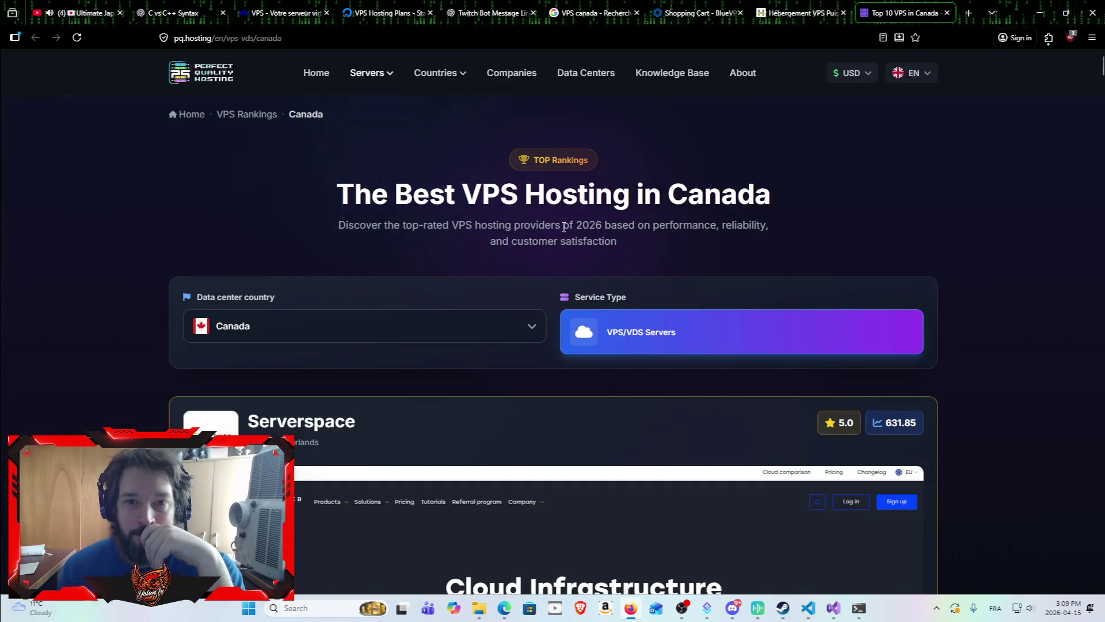
Filter the Best VPS Hosting in Canada rankings to VPS/VDS Servers, keeping Canada as the country.
scroll(548, 207, down, 1)
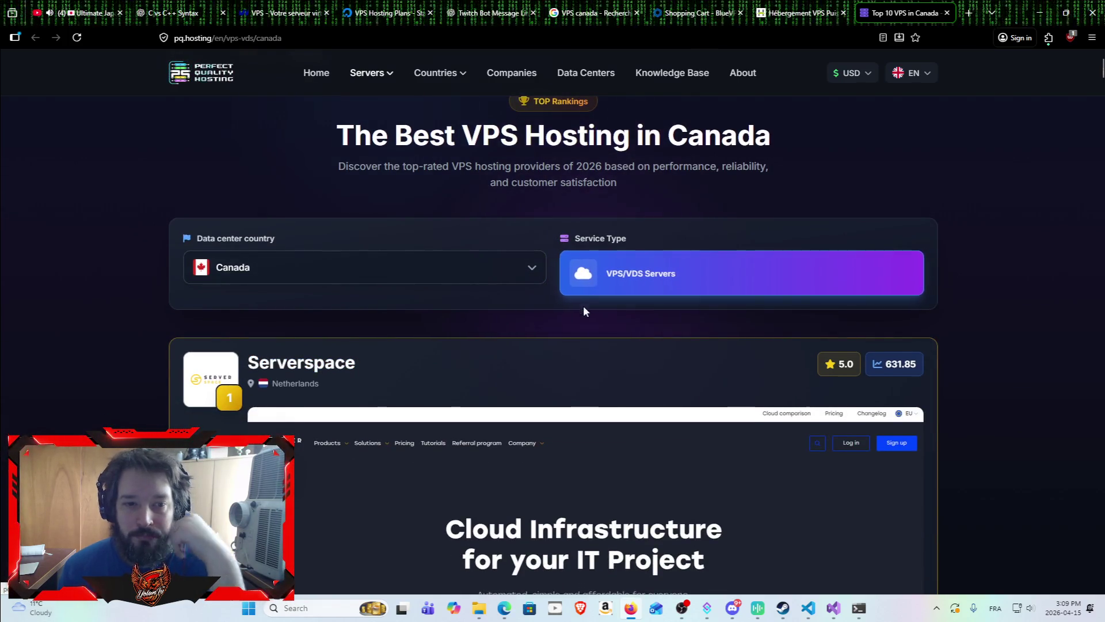
scroll(582, 305, down, 1)
click(542, 220)
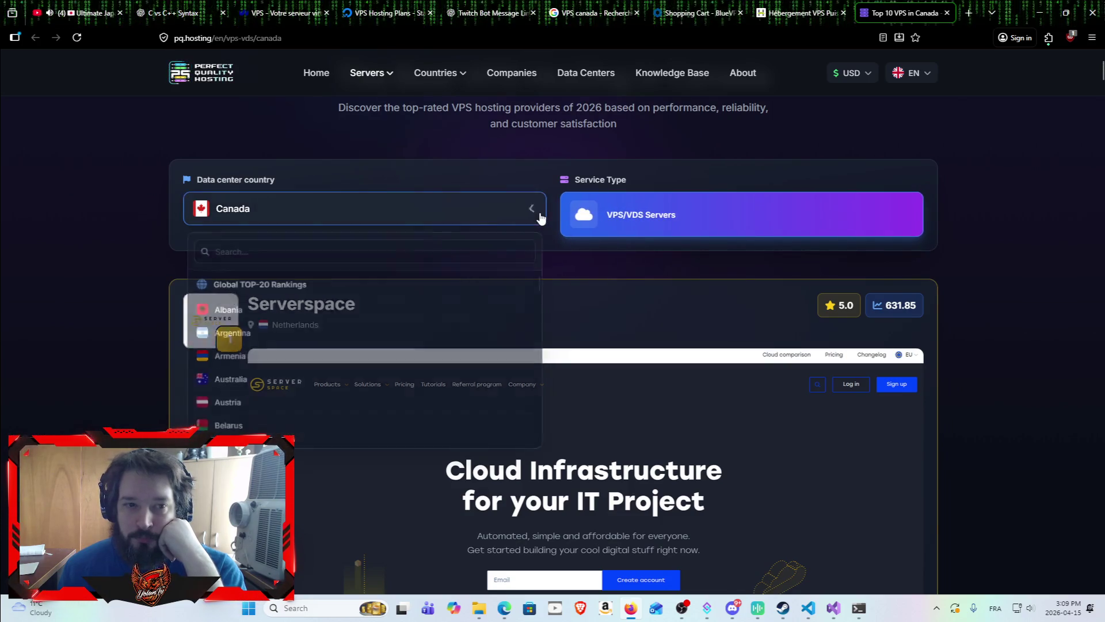
click(543, 220)
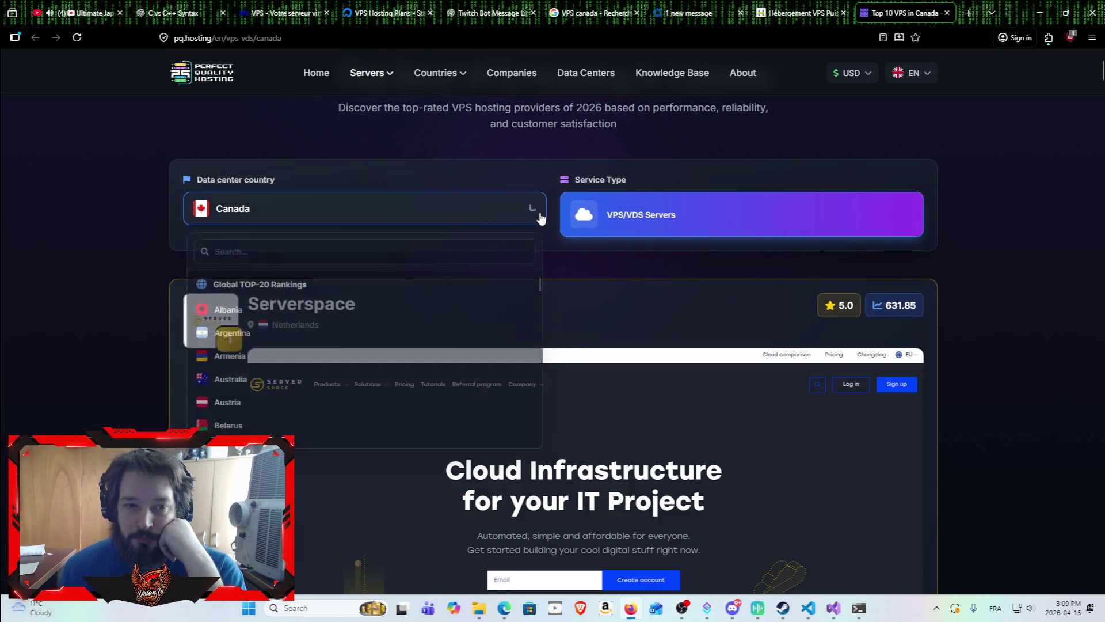
click(626, 231)
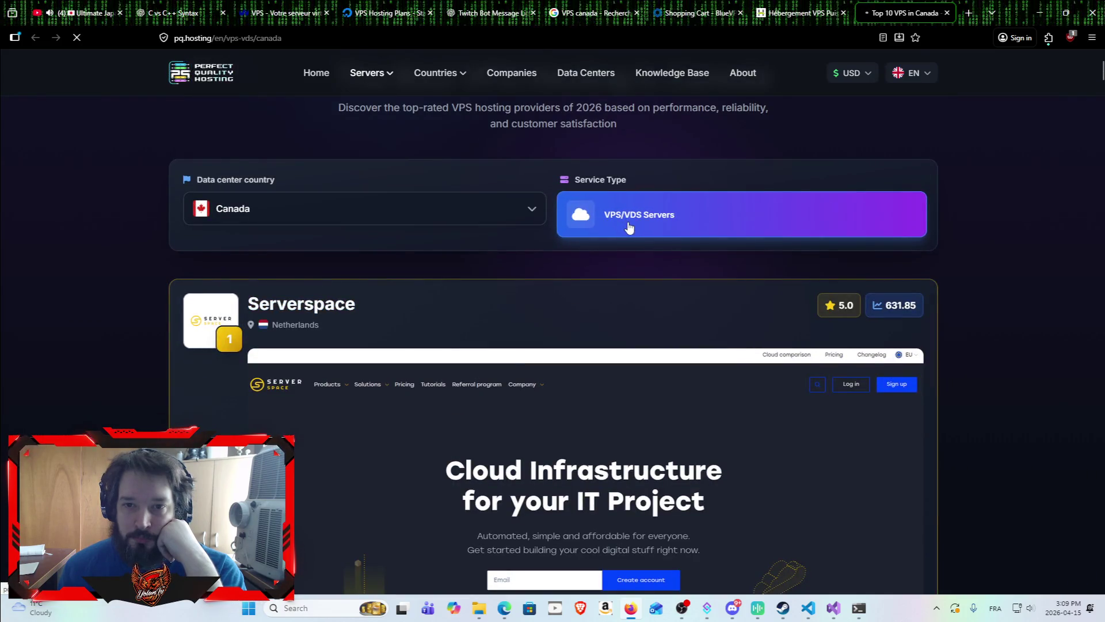
Browse the ranked providers from Serverspace to is*hosting, then close the rankings page.
scroll(583, 304, up, 2)
scroll(582, 322, down, 4)
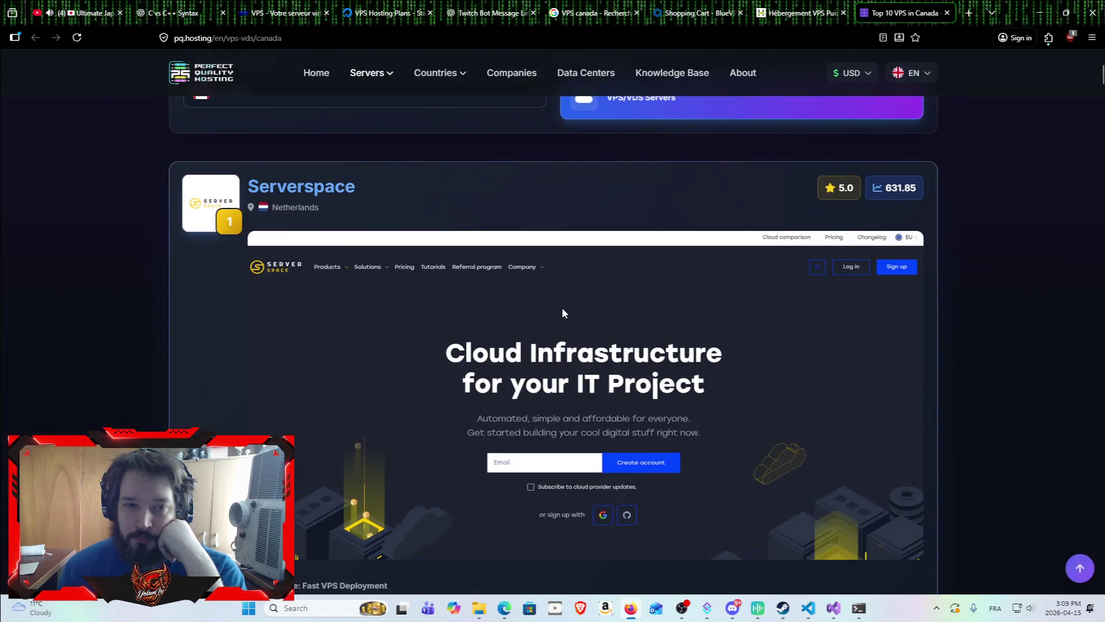
scroll(345, 314, down, 15)
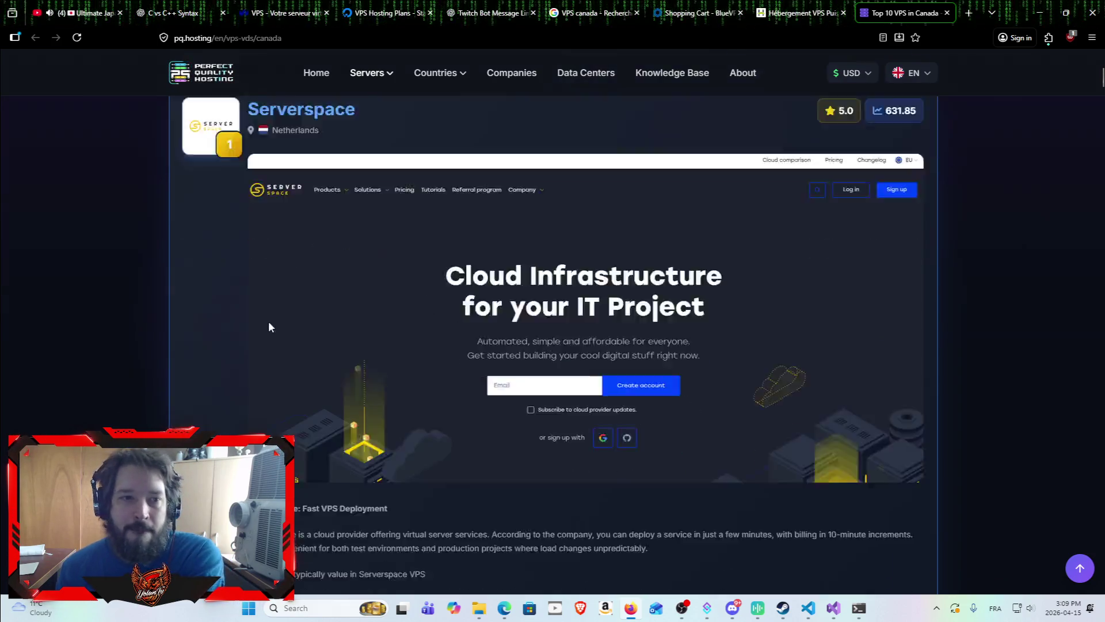
scroll(219, 328, up, 6)
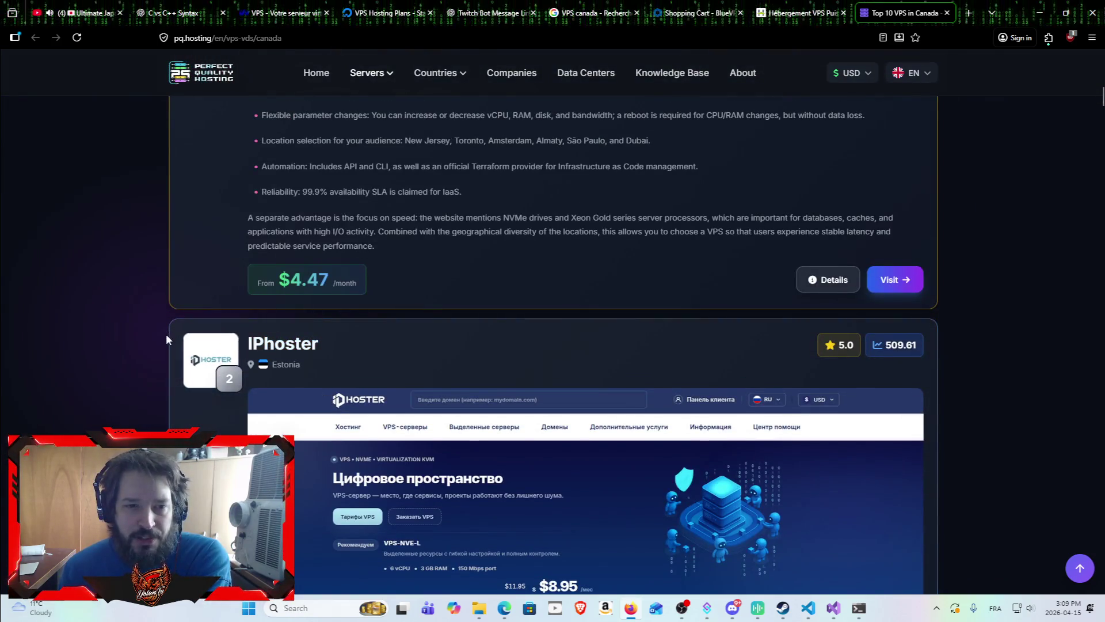
scroll(169, 339, up, 7)
scroll(201, 334, up, 3)
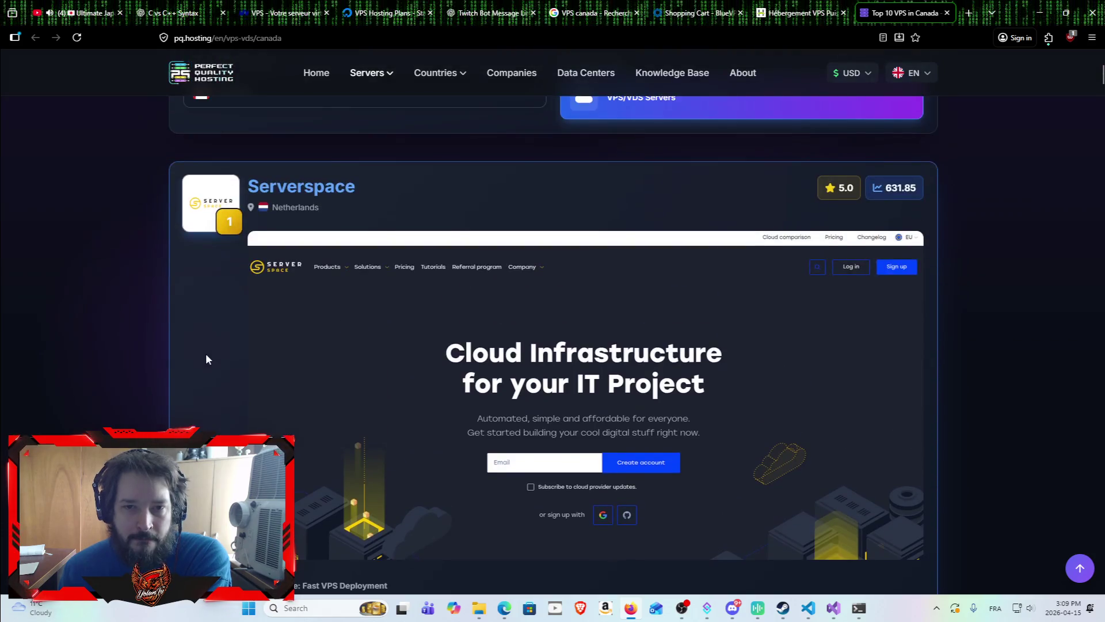
scroll(196, 380, down, 5)
scroll(195, 391, down, 20)
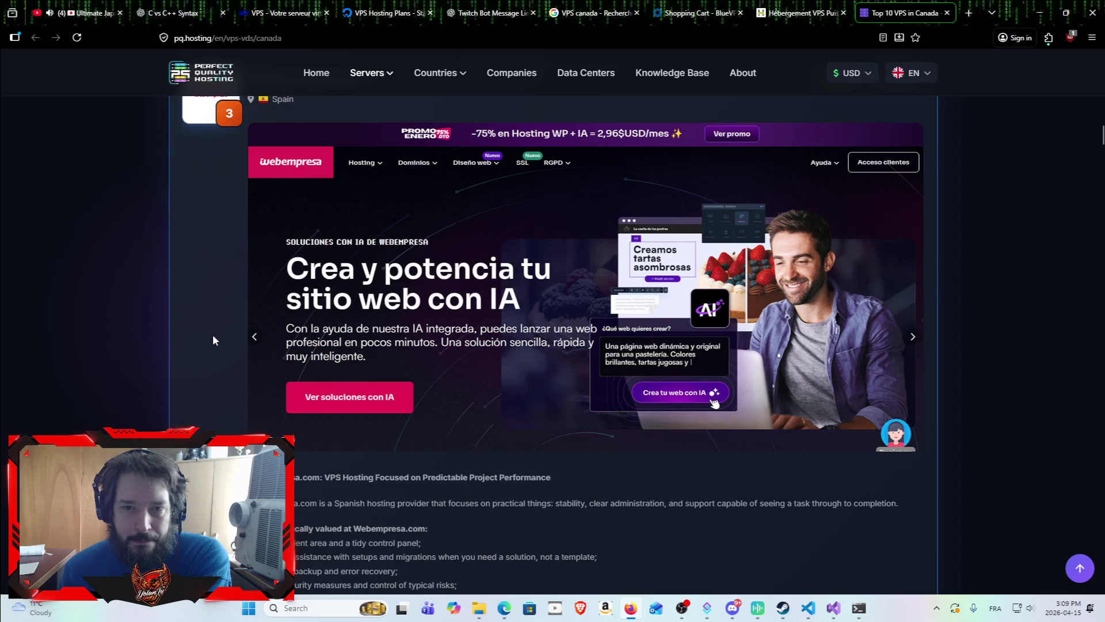
scroll(212, 333, down, 12)
scroll(223, 334, down, 3)
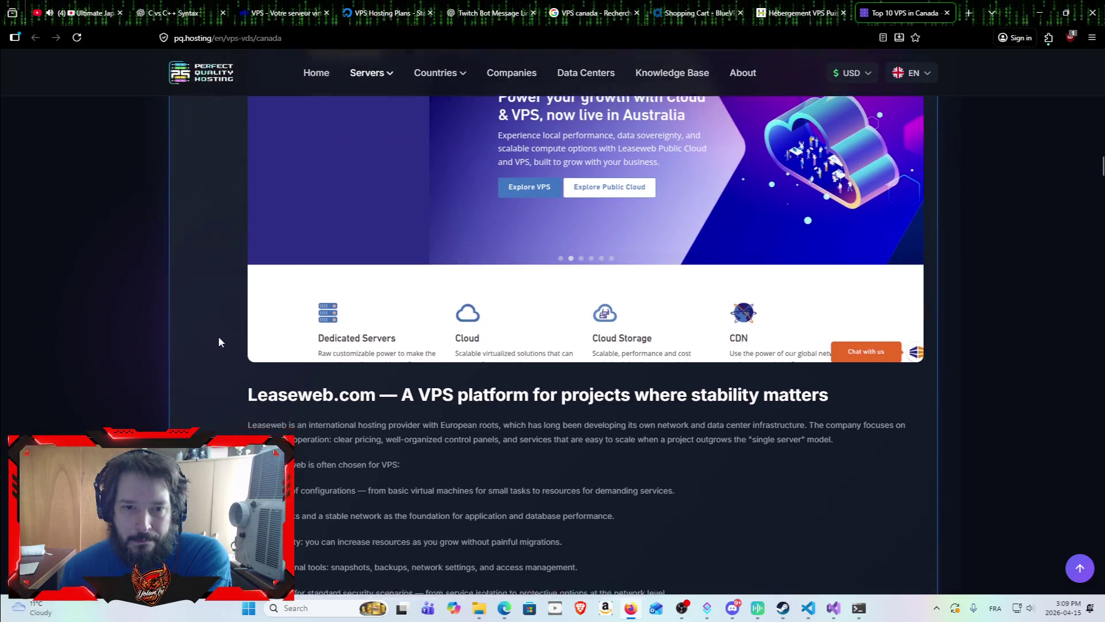
scroll(221, 339, down, 10)
scroll(219, 374, down, 5)
scroll(220, 400, down, 10)
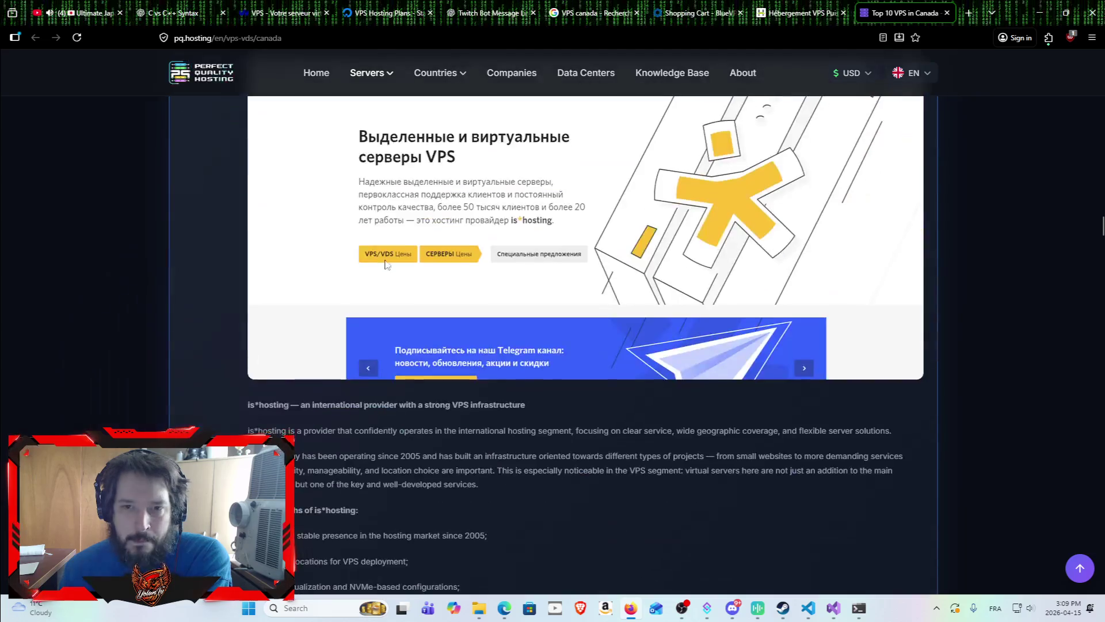
click(951, 15)
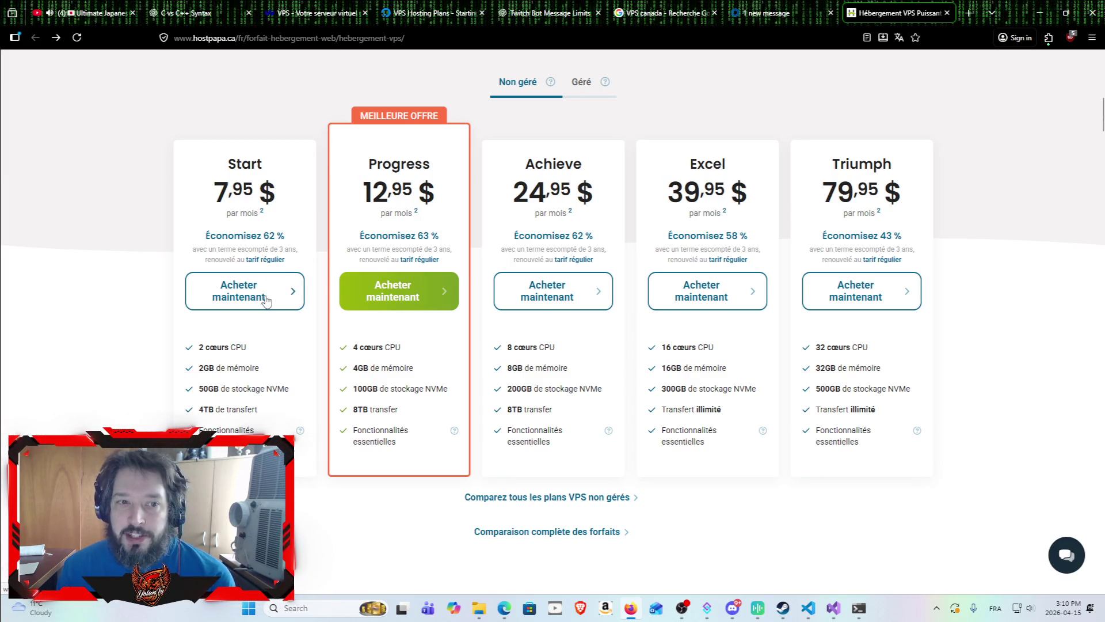
Glance at the BlueVPS NVMe-bKVM 1024 cart at $6.00 USD, then return to HostPapa's Start VPS checkout.
click(751, 6)
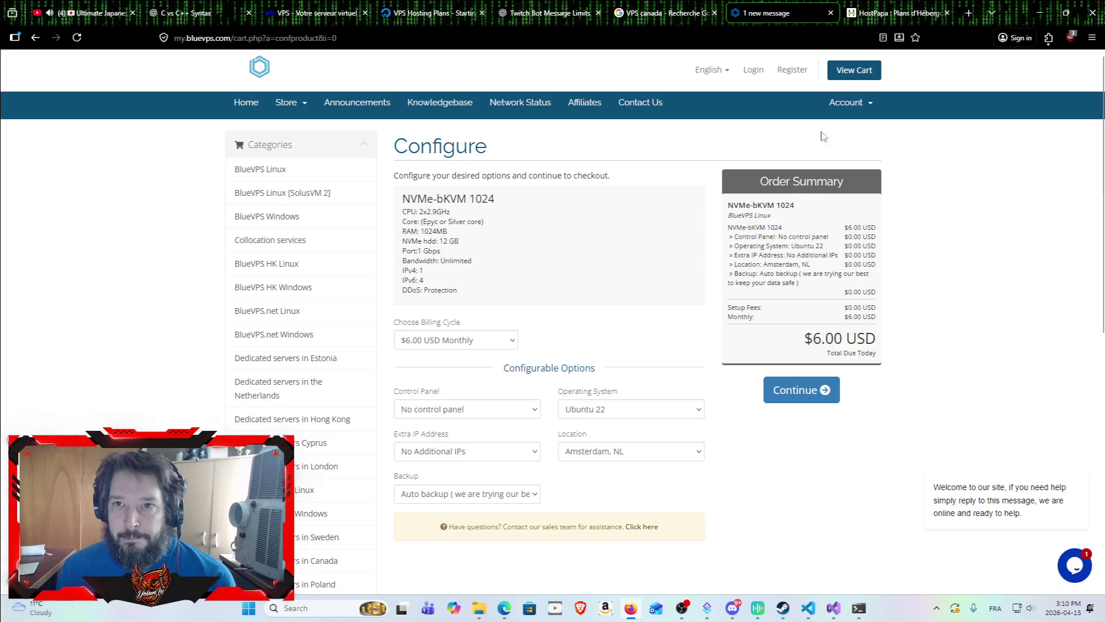
click(882, 7)
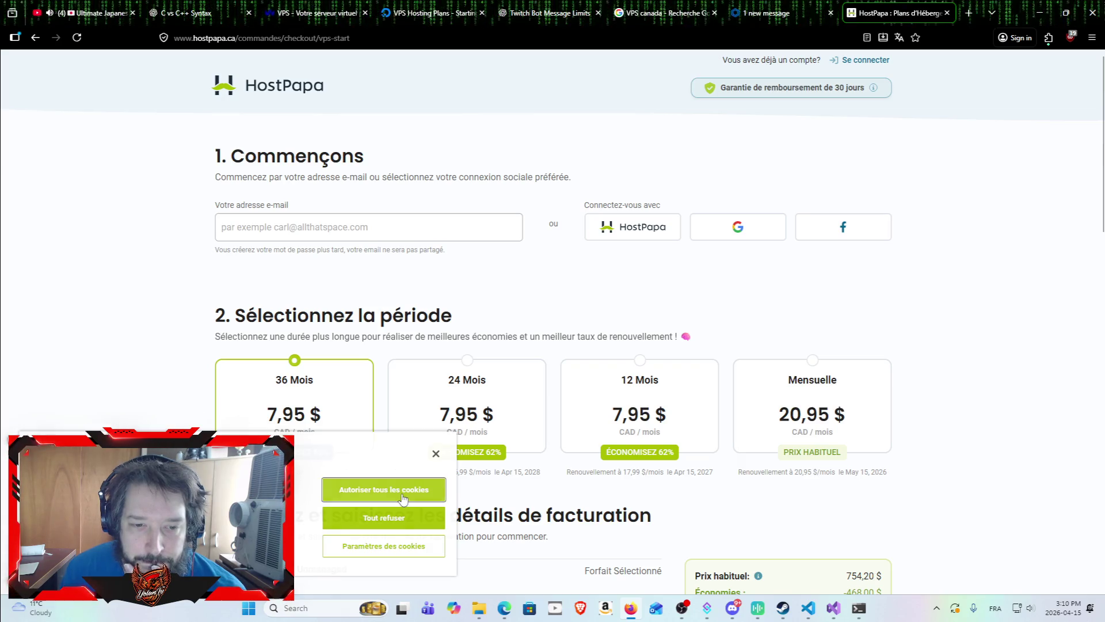
Accept all cookies and pick Ubuntu 22.04 LTS as the VPS operating system.
click(425, 497)
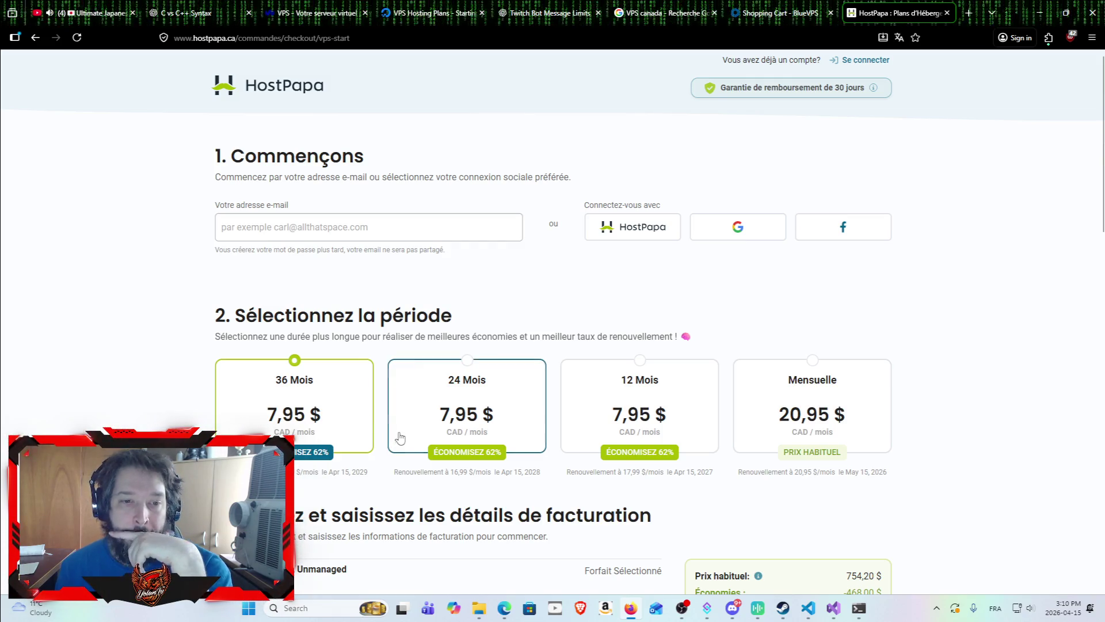
scroll(389, 411, down, 2)
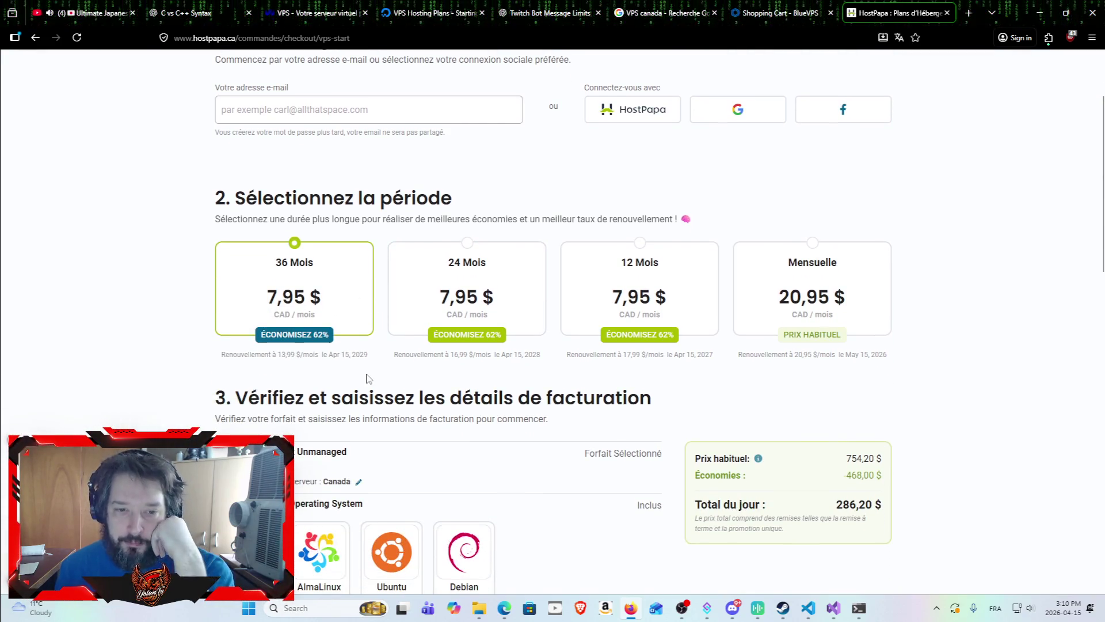
scroll(357, 345, down, 2)
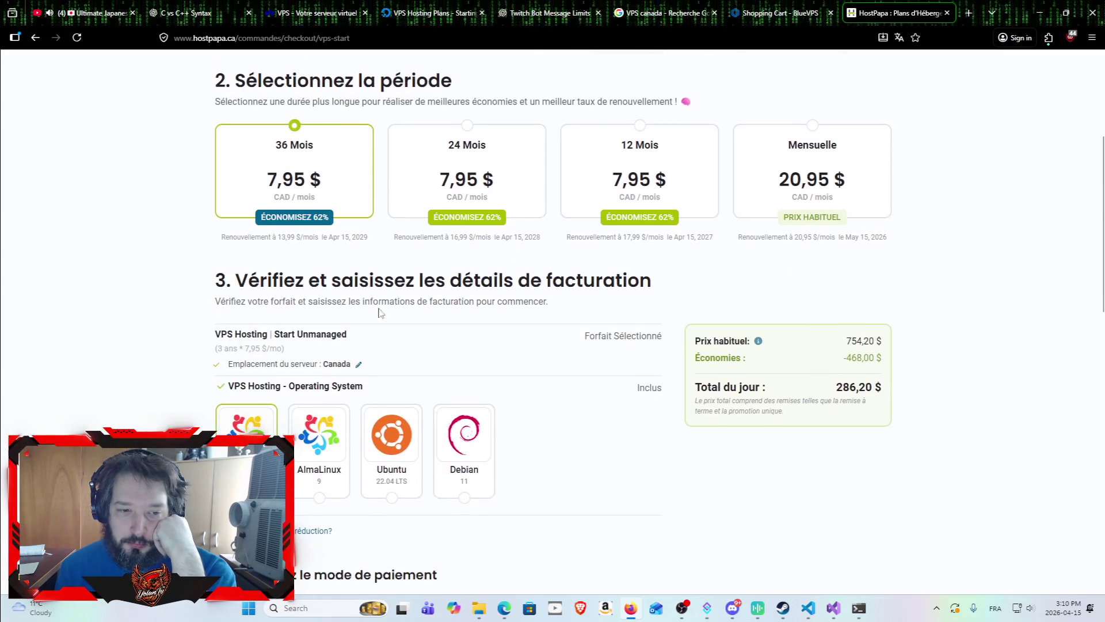
scroll(406, 298, down, 1)
click(395, 442)
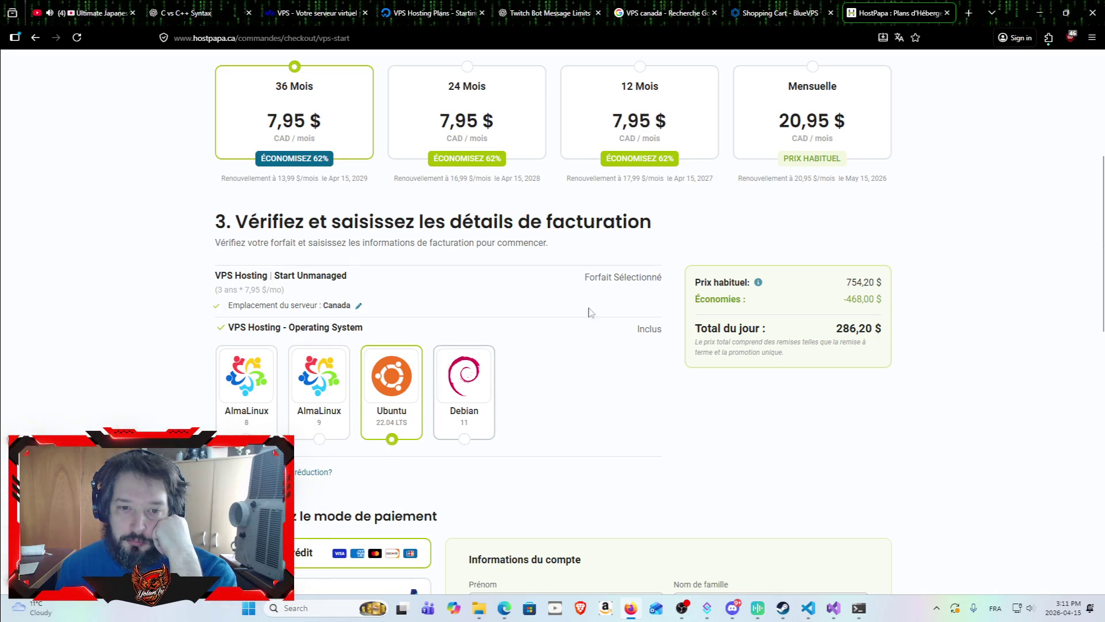
Review the regular price, savings and 286,20 $ due today for 36 months.
scroll(530, 488, up, 2)
scroll(531, 489, up, 2)
scroll(531, 484, down, 4)
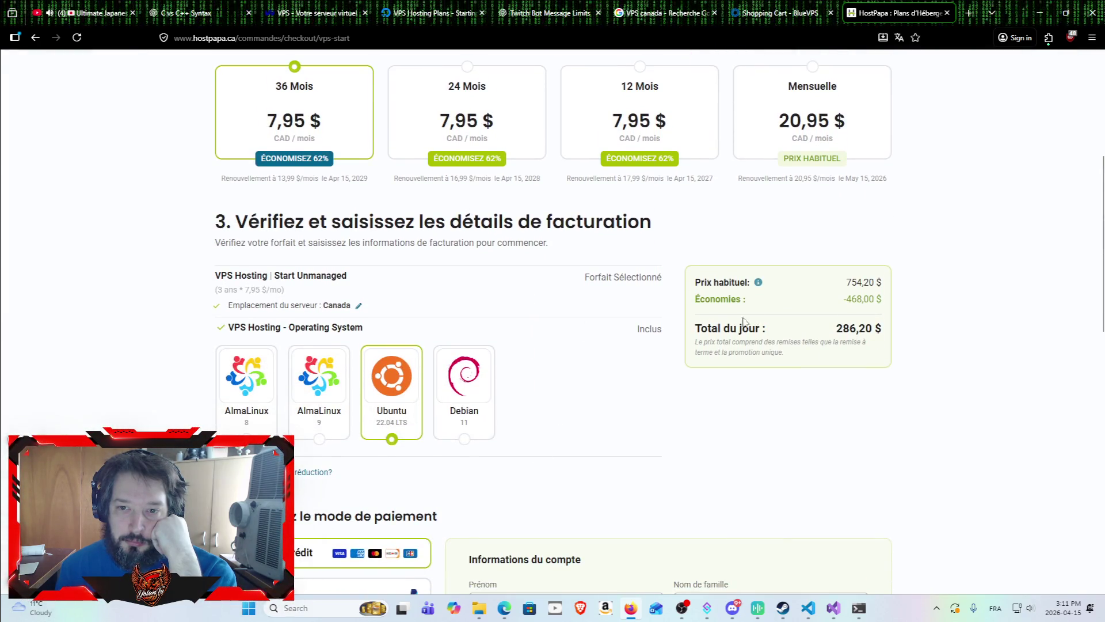
mouse_move(696, 282)
mouse_down()
mouse_move(759, 288)
mouse_move(908, 337)
mouse_up()
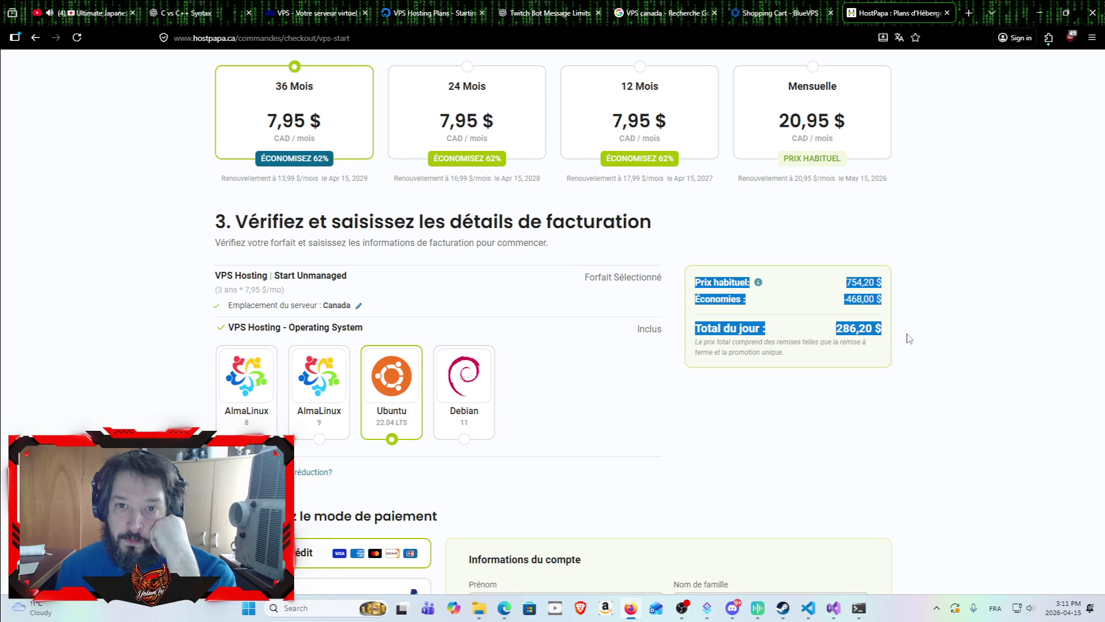
click(909, 338)
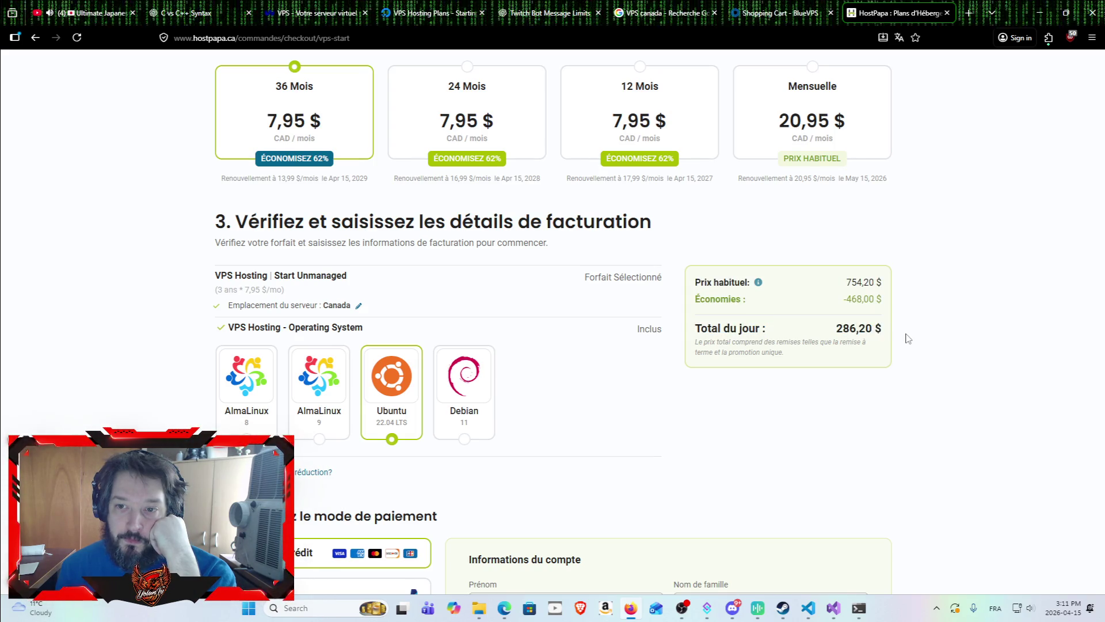
scroll(579, 395, down, 5)
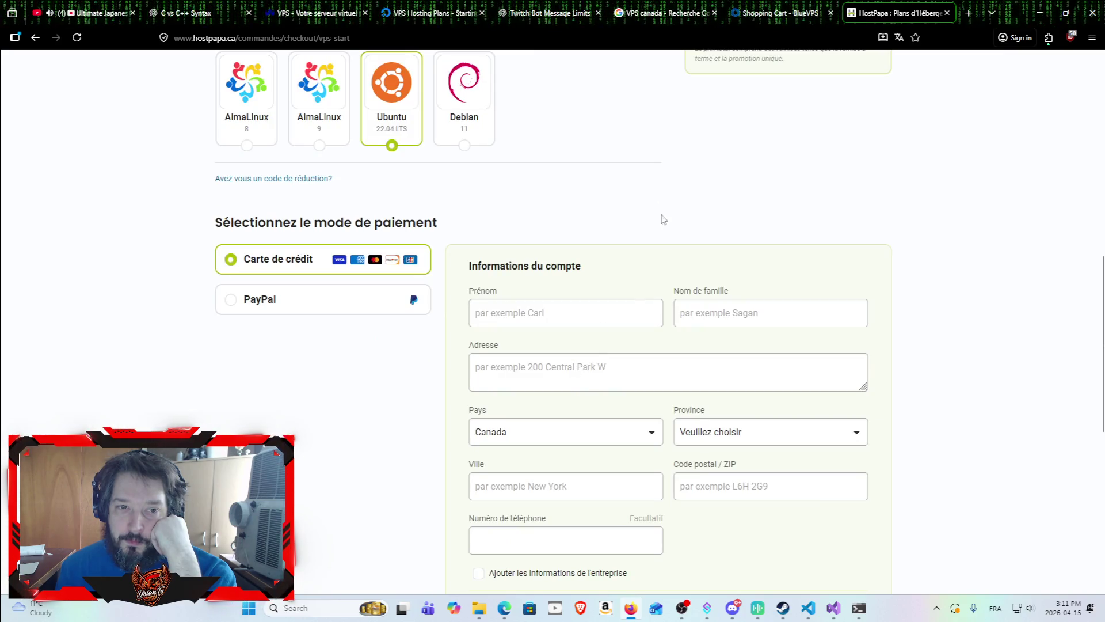
scroll(654, 191, up, 10)
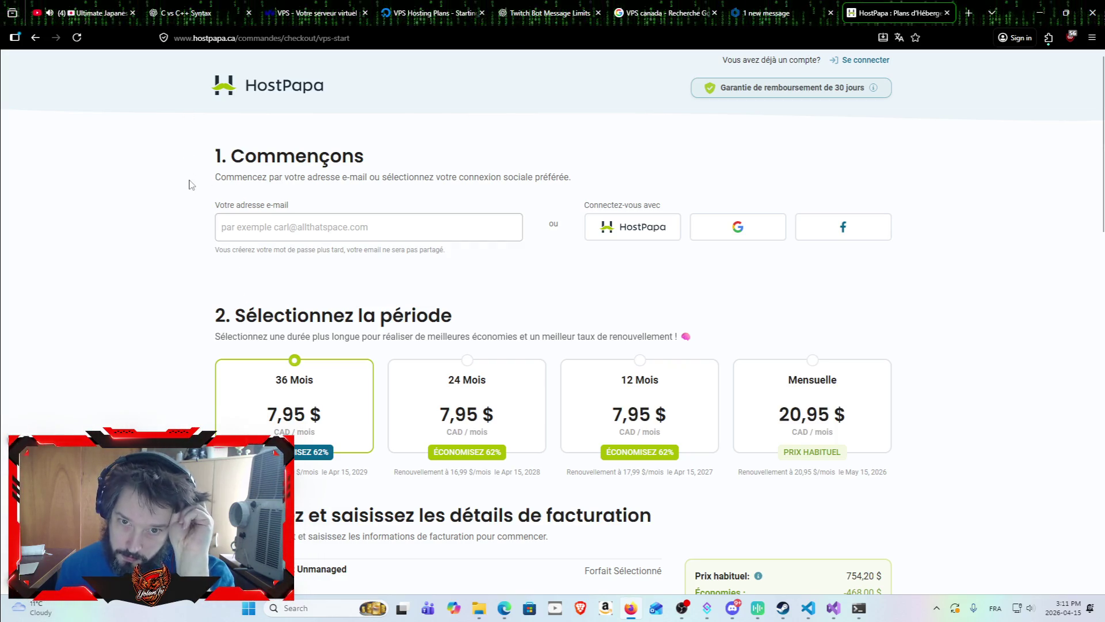
scroll(185, 198, down, 15)
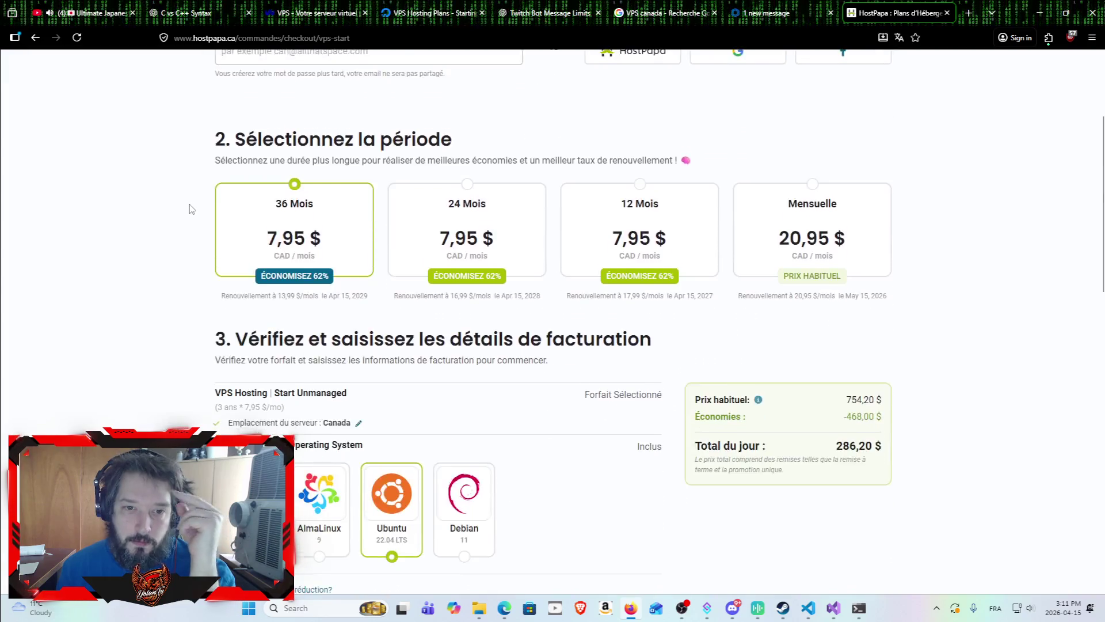
click(35, 37)
click(291, 299)
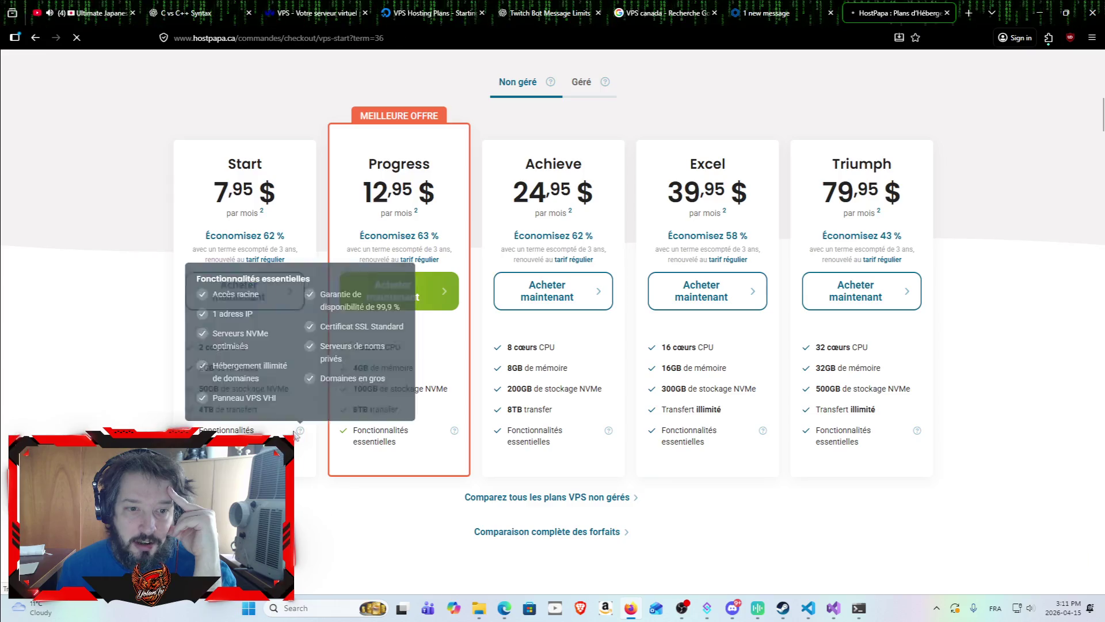
click(38, 36)
mouse_move(299, 436)
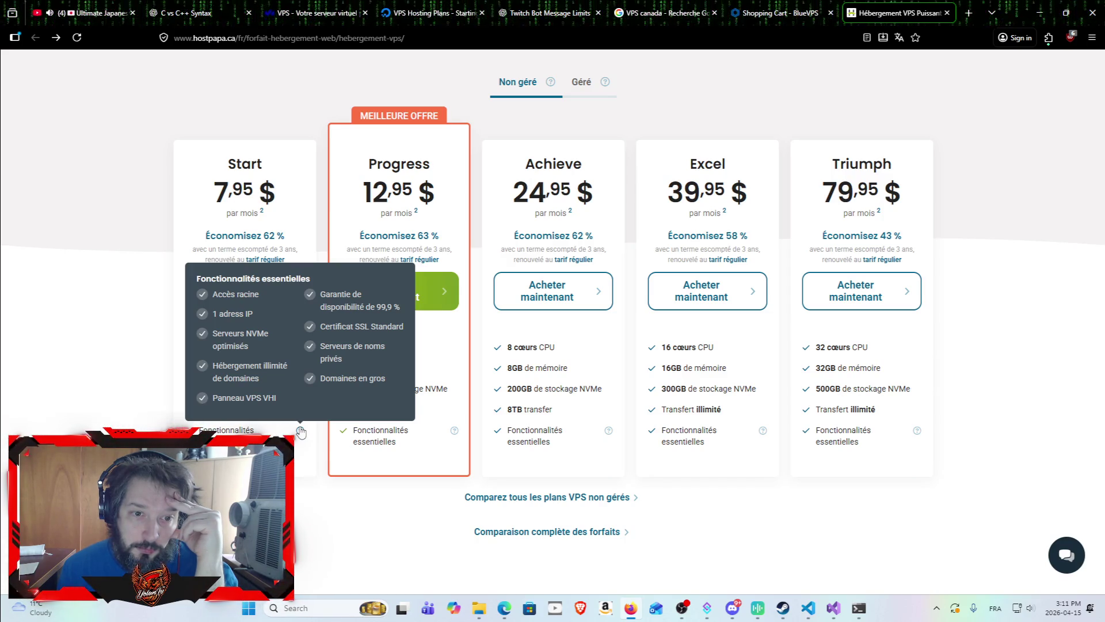
scroll(362, 527, up, 1)
scroll(362, 526, up, 10)
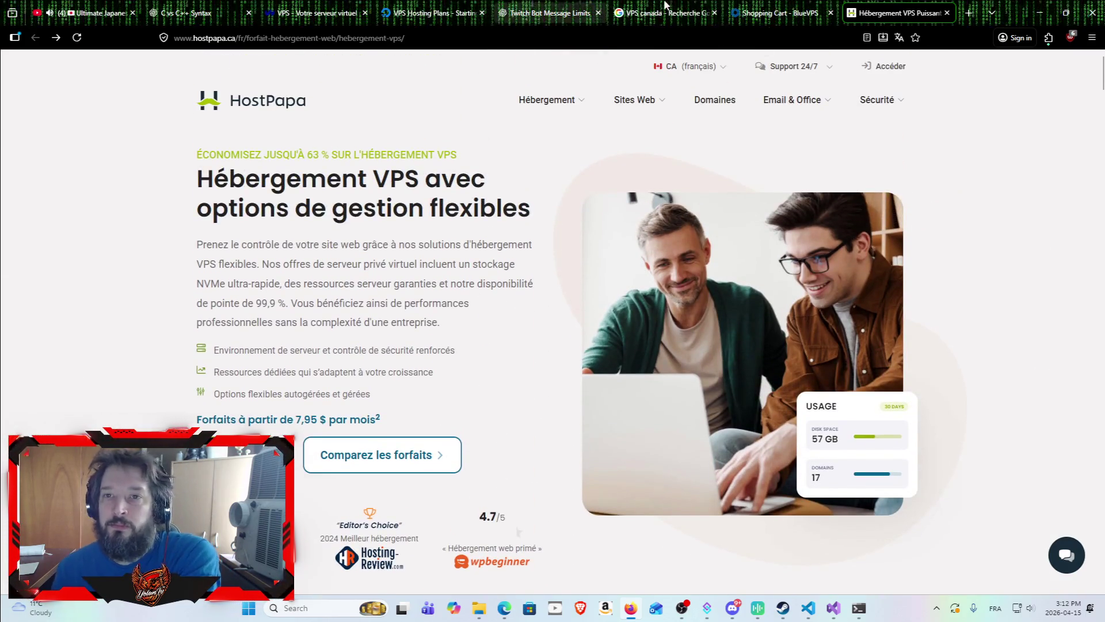
click(774, 13)
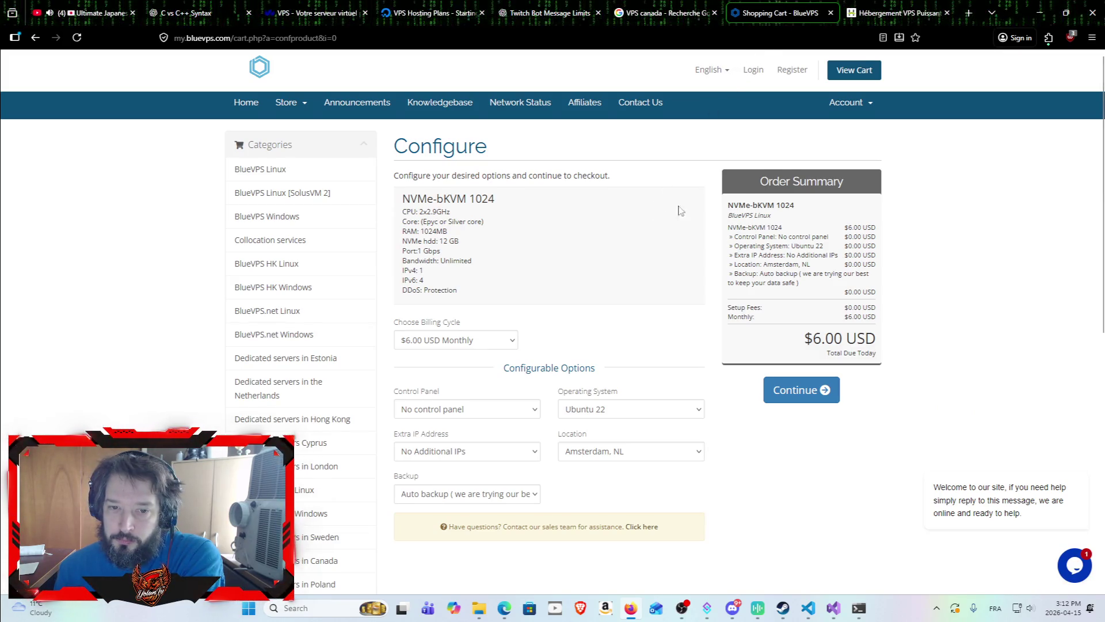
Go back to BlueVPS's Canada pricing and order the NVMe-bKVM 1024 plan at $6 monthly.
scroll(691, 161, down, 5)
scroll(696, 173, up, 5)
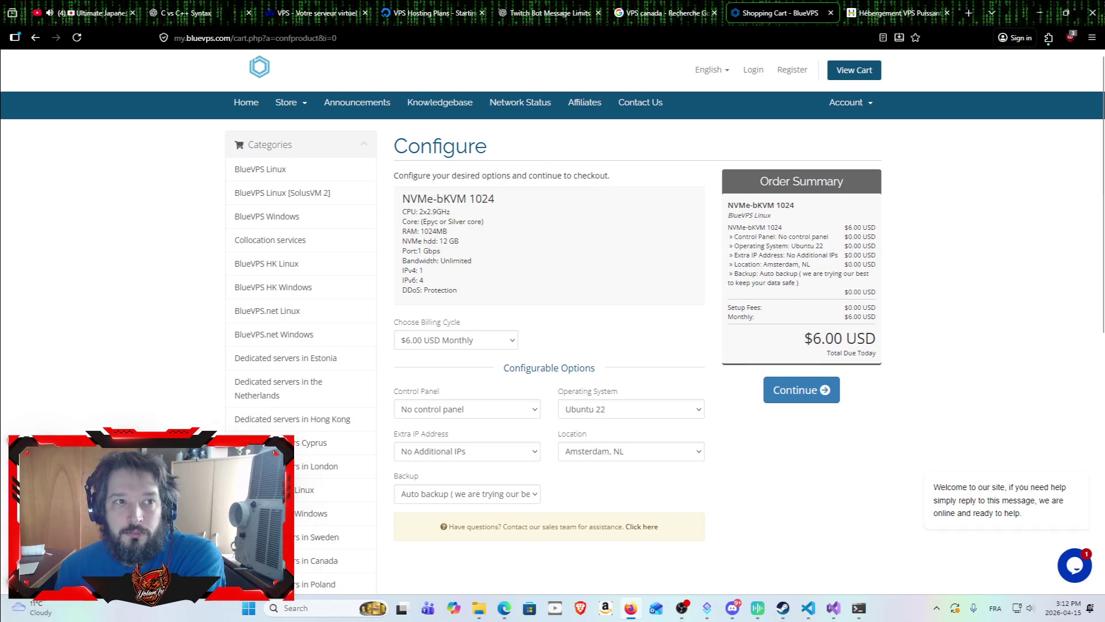
click(36, 37)
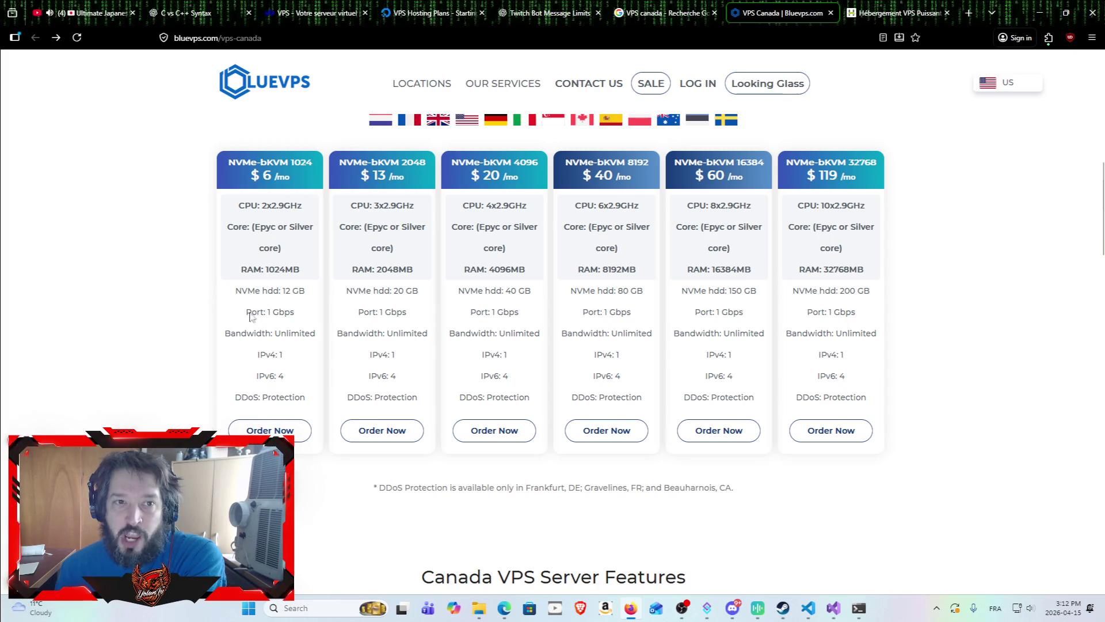
click(276, 432)
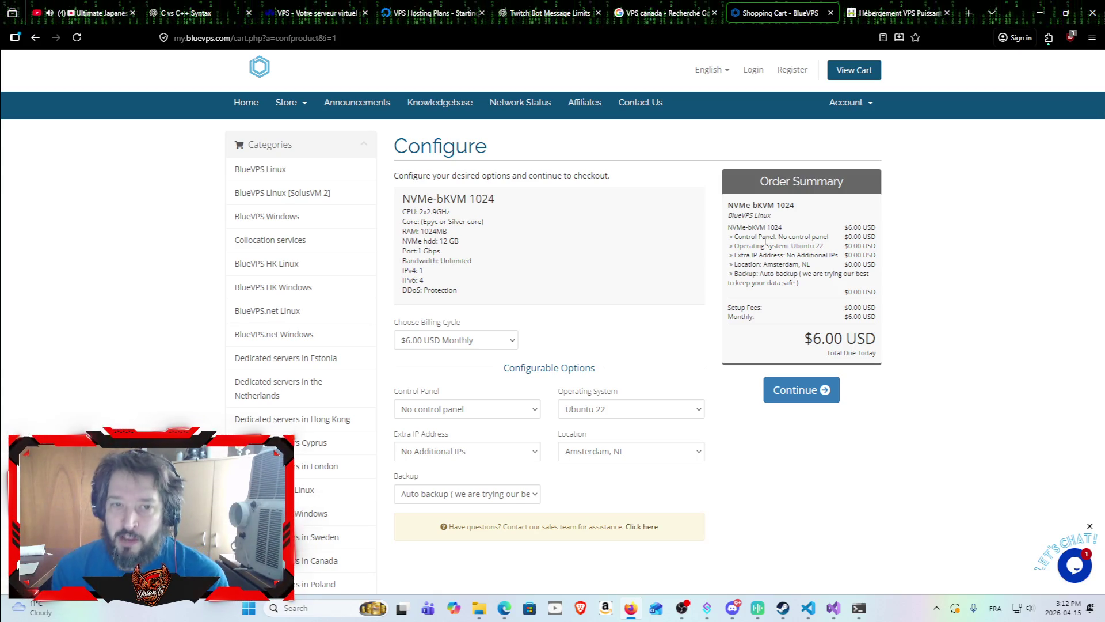
Return to HostPapa's VPS hosting page advertising plans from 7,95 $ per month.
click(881, 14)
click(777, 7)
click(892, 12)
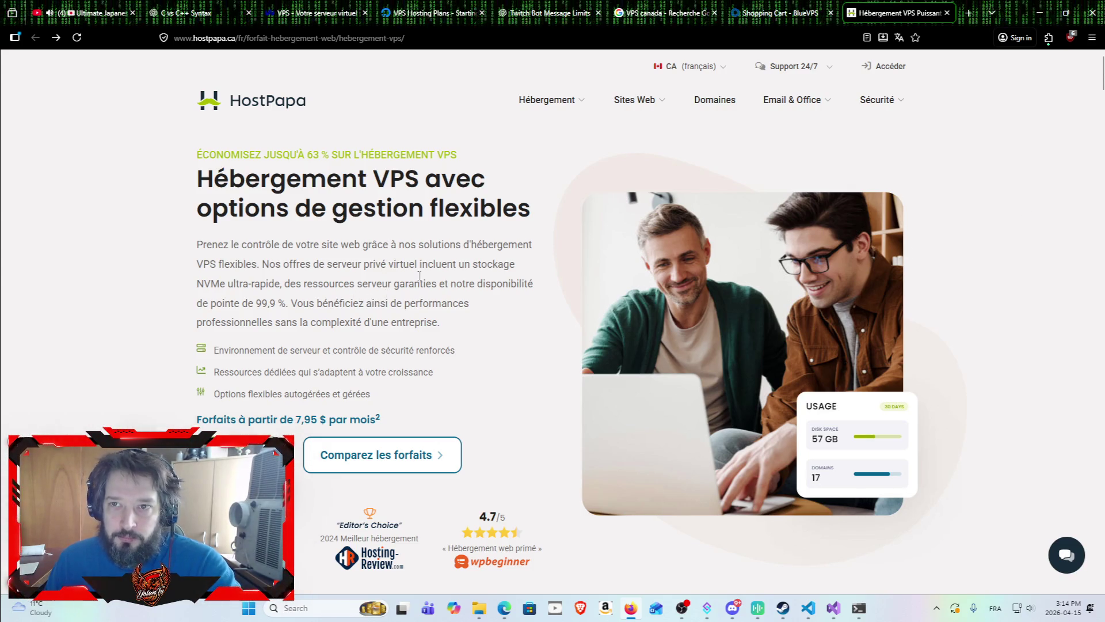
click(778, 8)
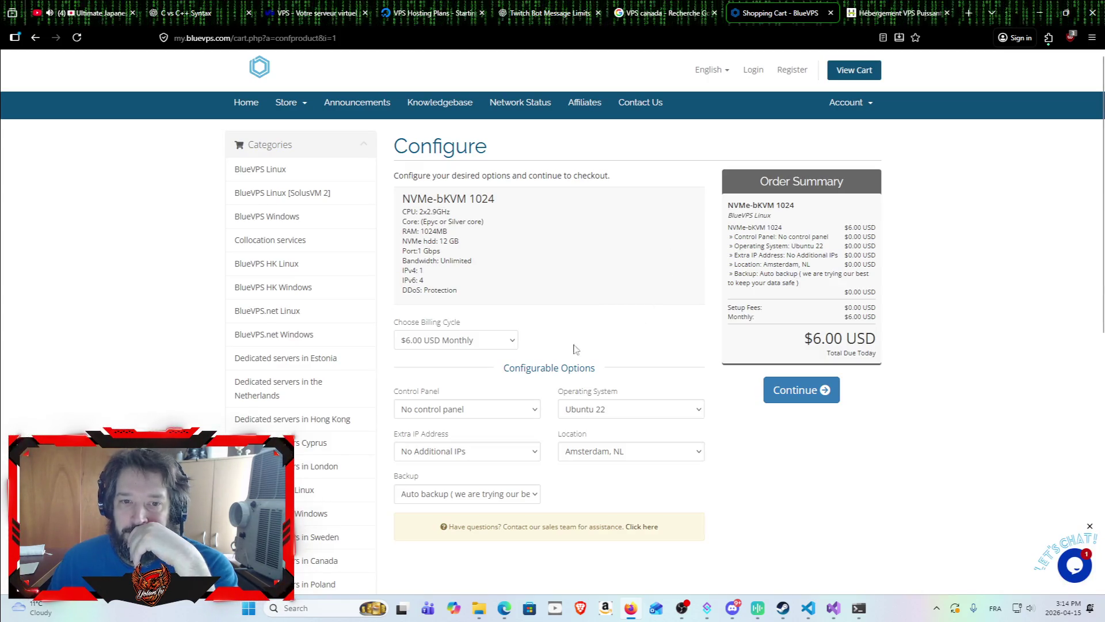
click(515, 343)
click(515, 343)
click(899, 8)
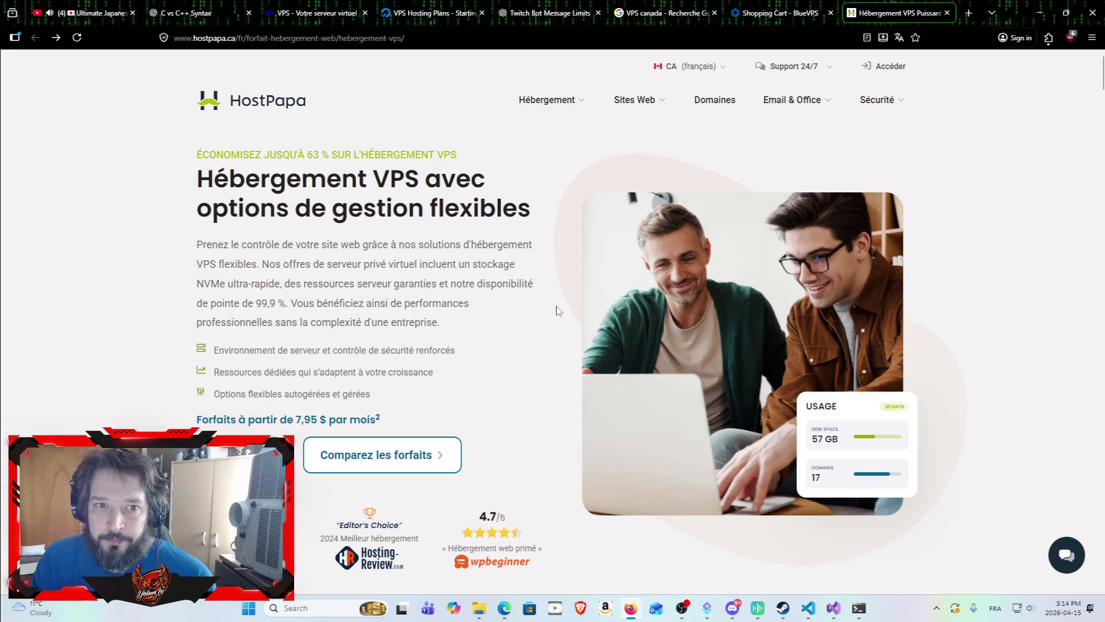
scroll(485, 422, down, 5)
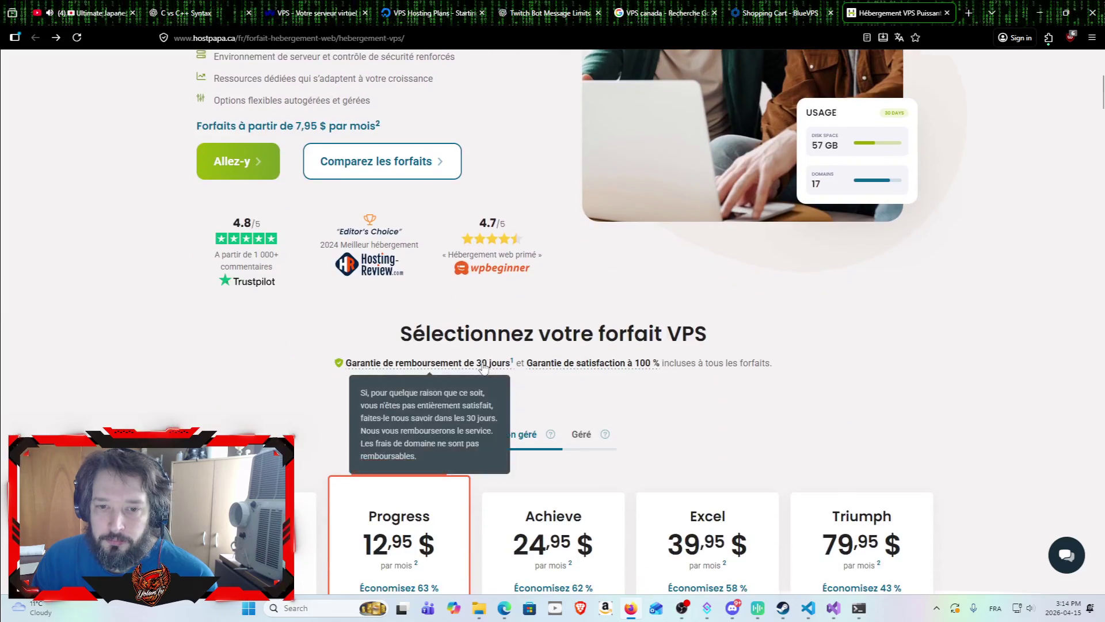
scroll(524, 395, up, 5)
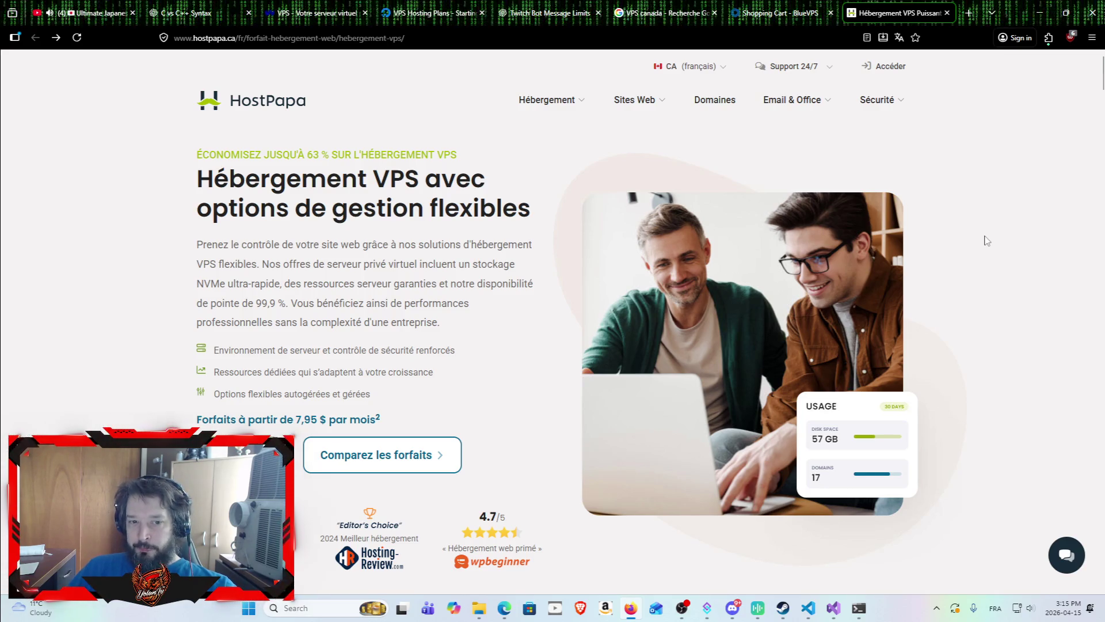
Check the BlueVPS NVMe-bKVM 1024 order summary totalling $6.00 USD.
click(780, 13)
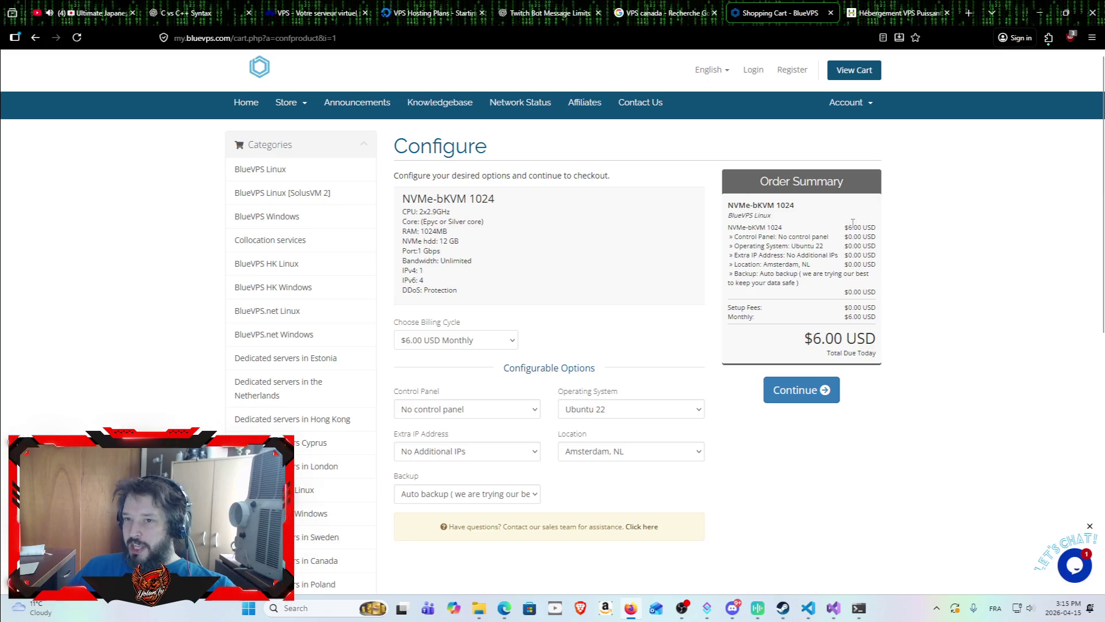
triple_click(899, 238)
click(921, 285)
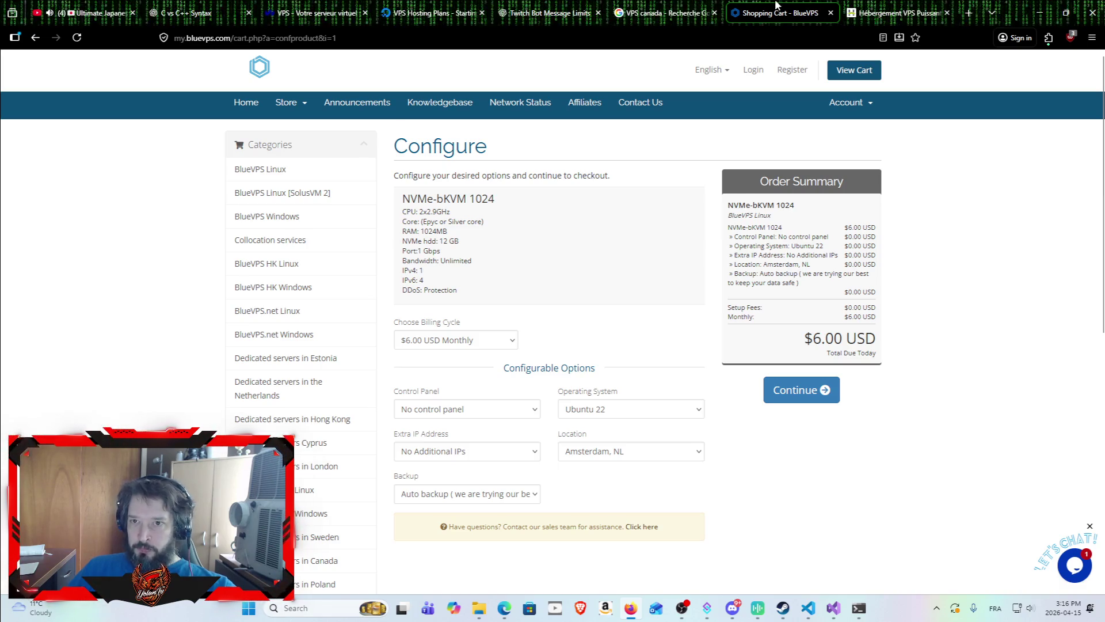
Close the HostPapa VPS hosting page, leaving the BlueVPS configure page in view.
click(898, 13)
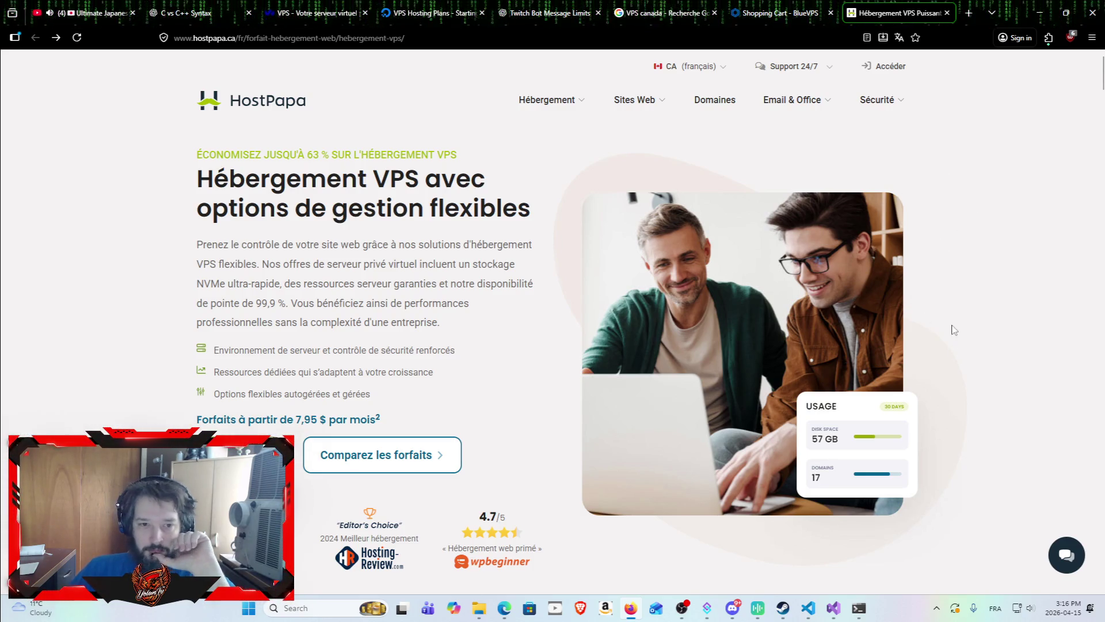
click(947, 13)
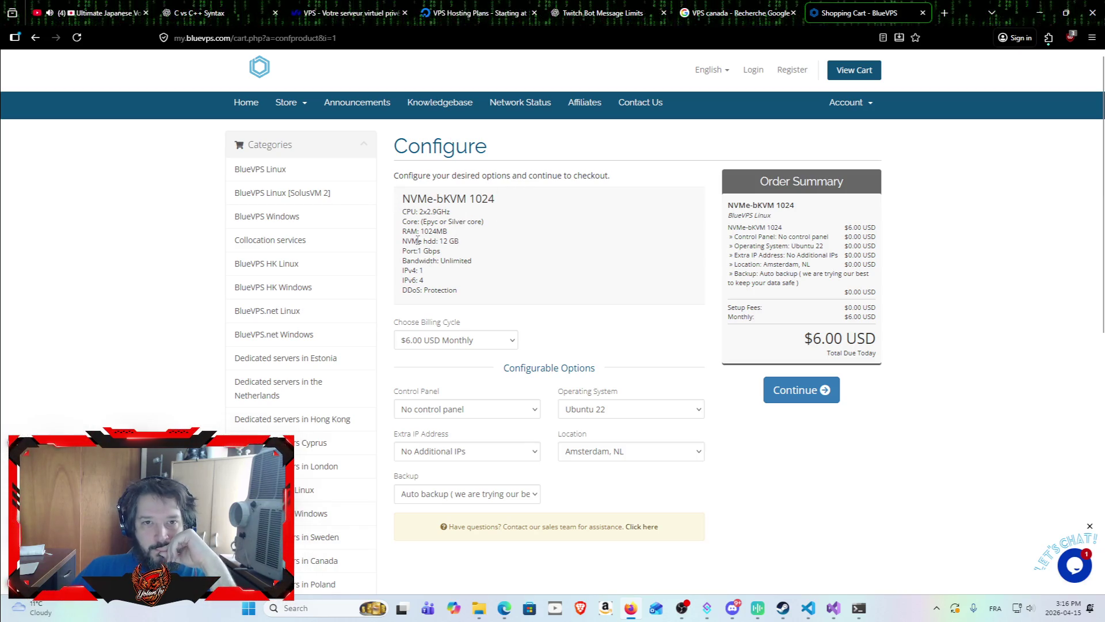
scroll(426, 248, down, 5)
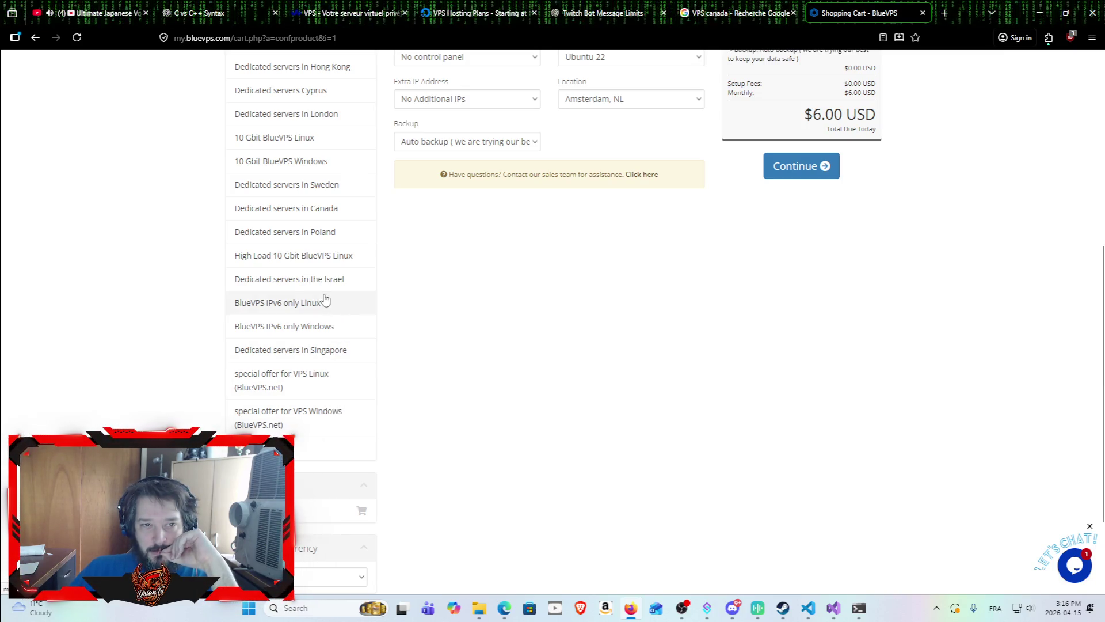
scroll(320, 365, up, 2)
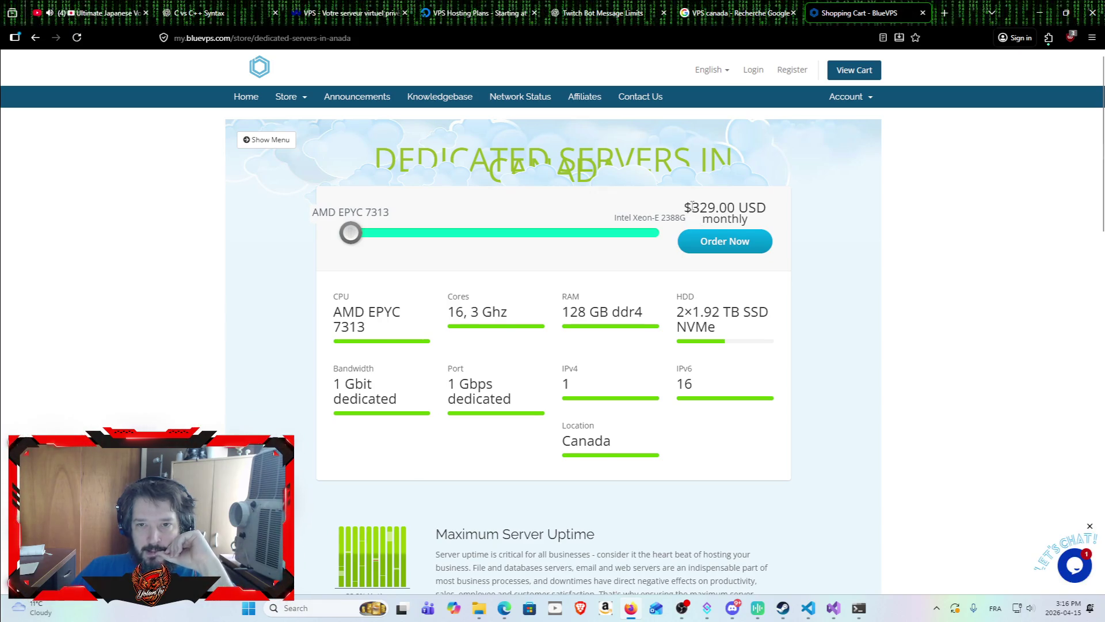
drag(684, 205, 767, 202)
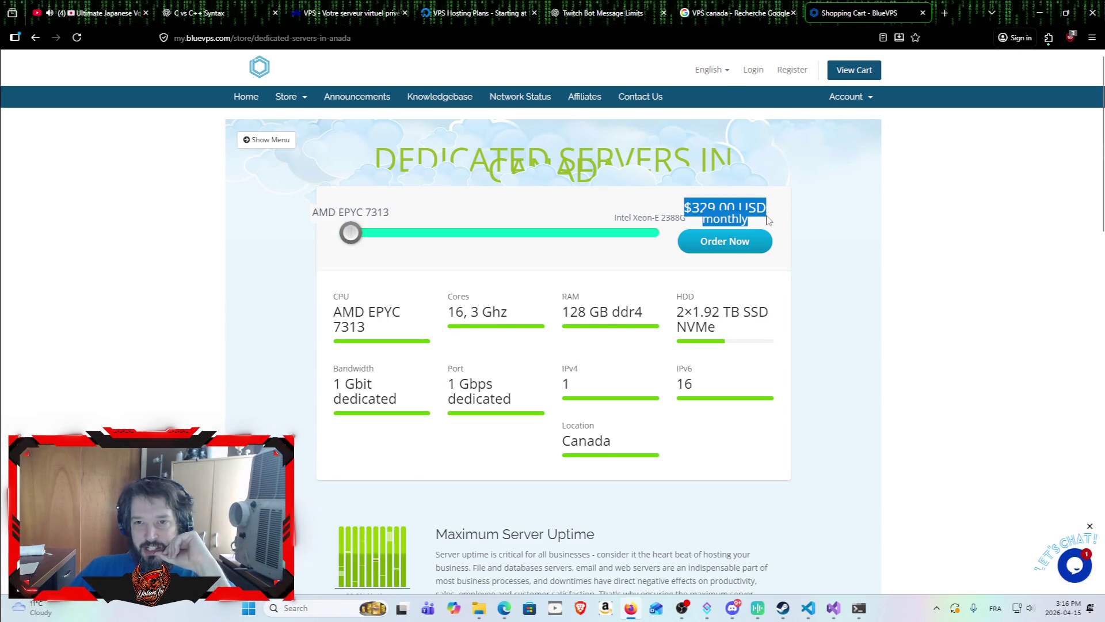
click(766, 216)
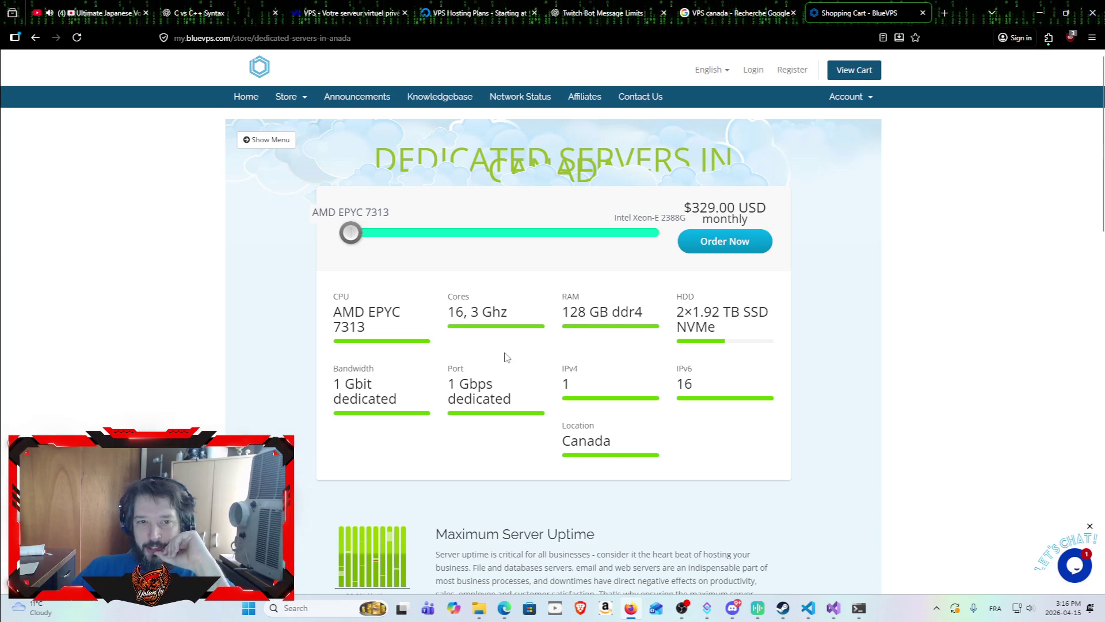
scroll(481, 305, down, 6)
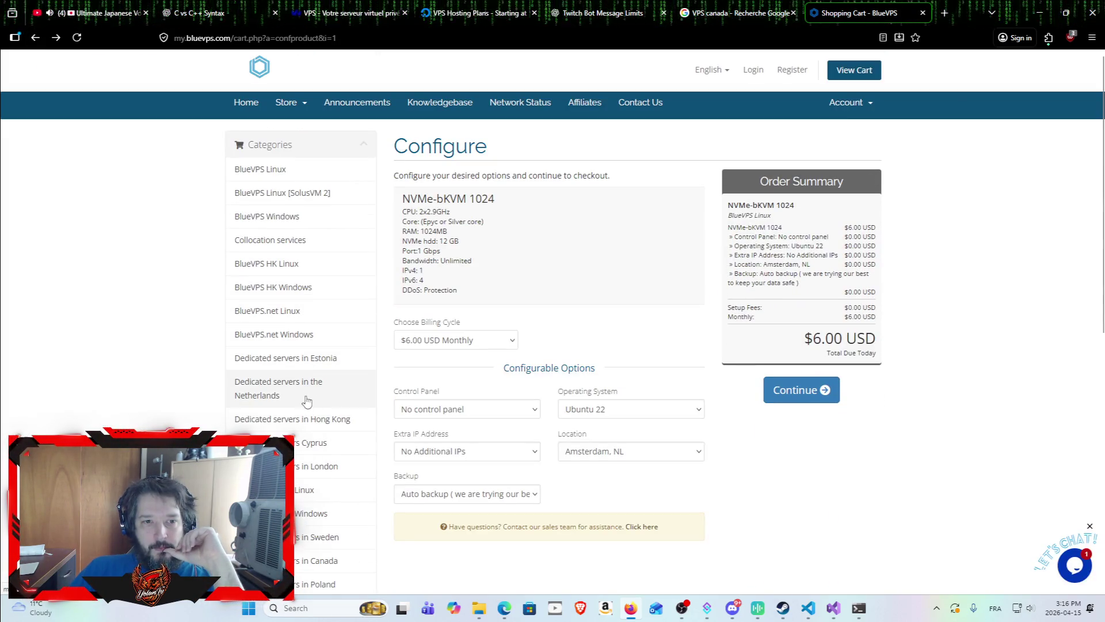
click(297, 318)
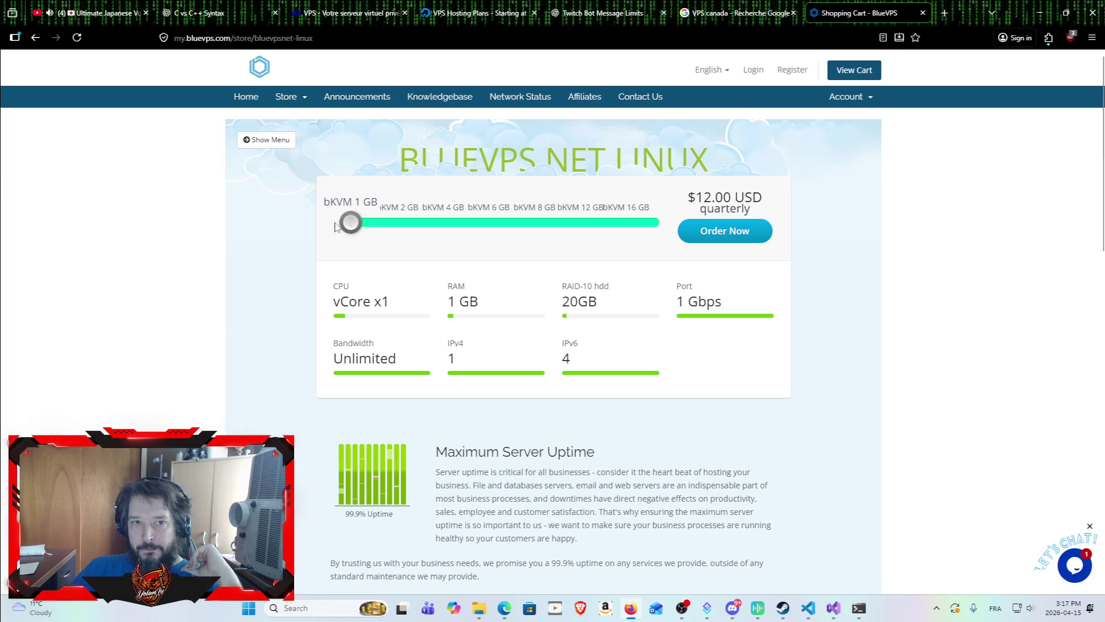
scroll(292, 377, down, 1)
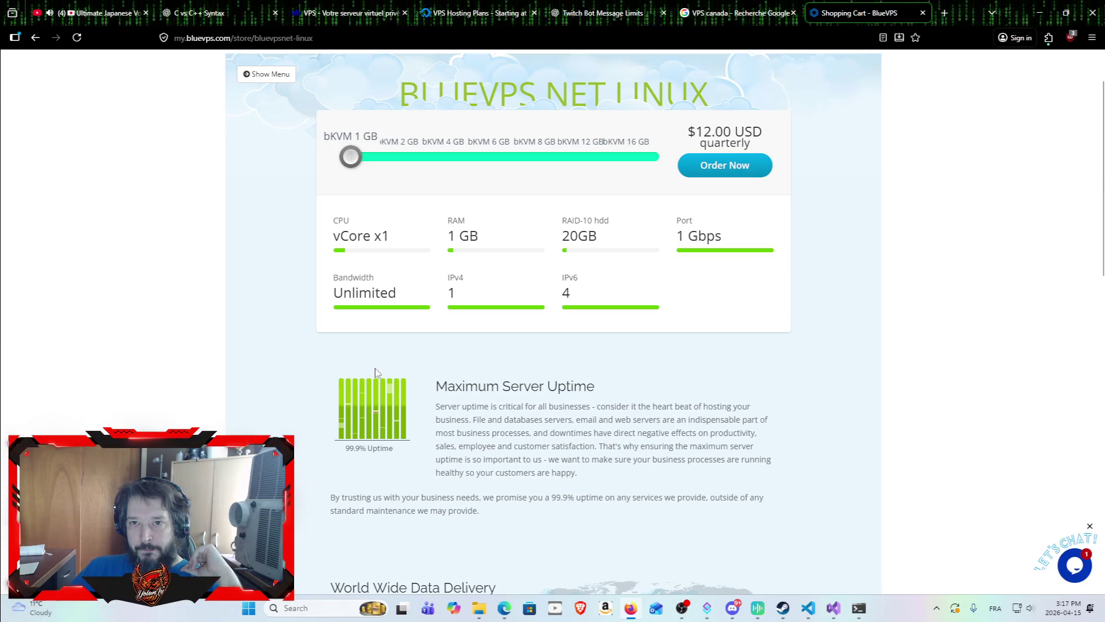
scroll(698, 296, down, 6)
scroll(692, 297, down, 4)
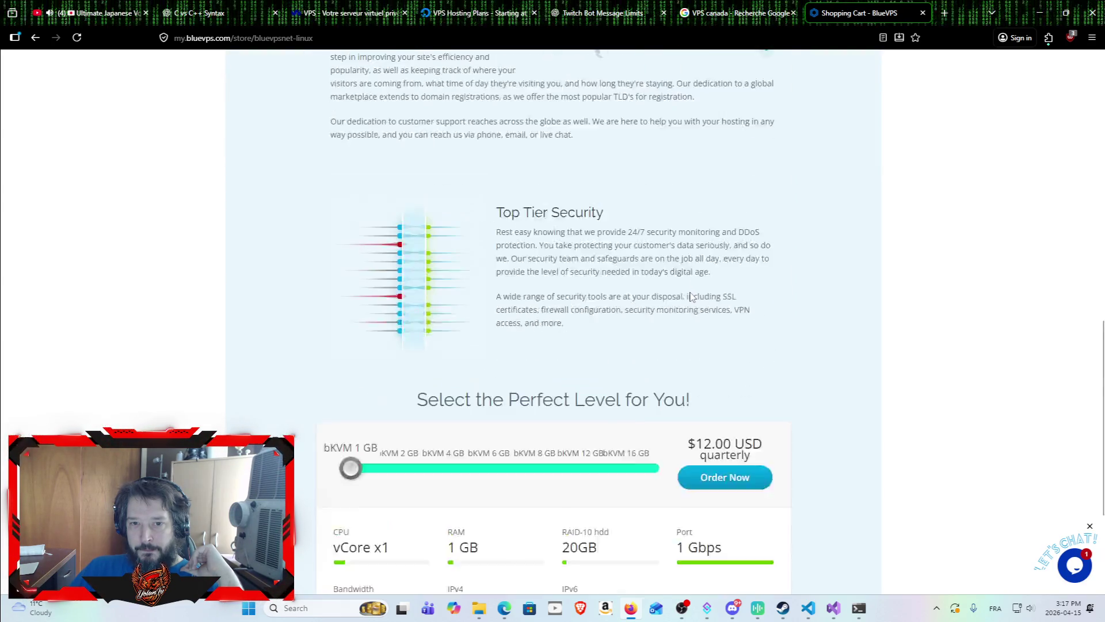
scroll(692, 297, down, 3)
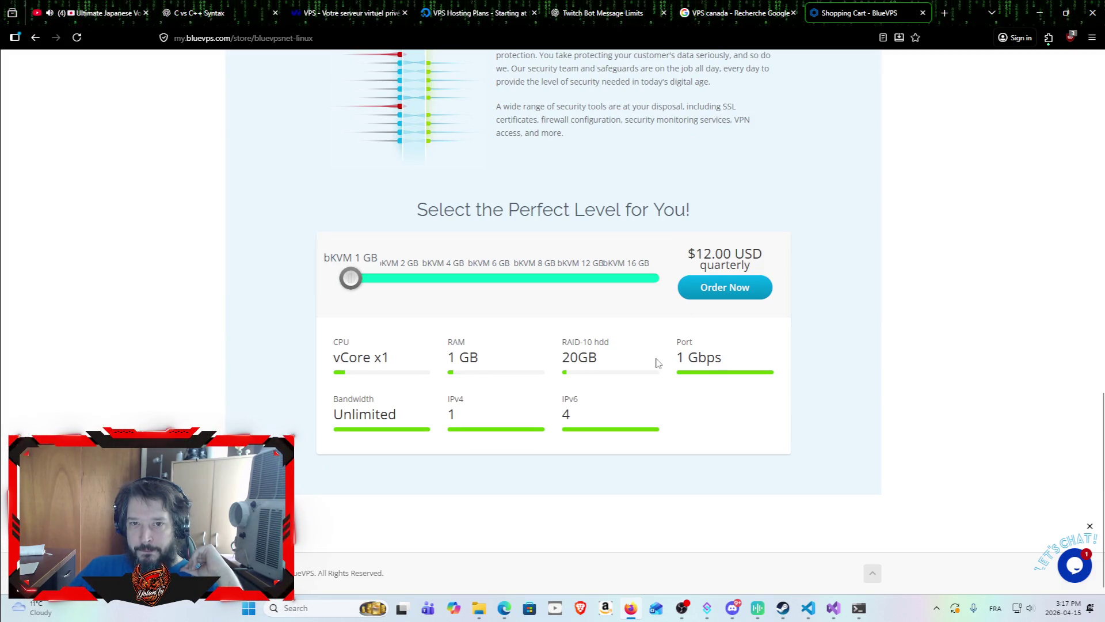
click(711, 293)
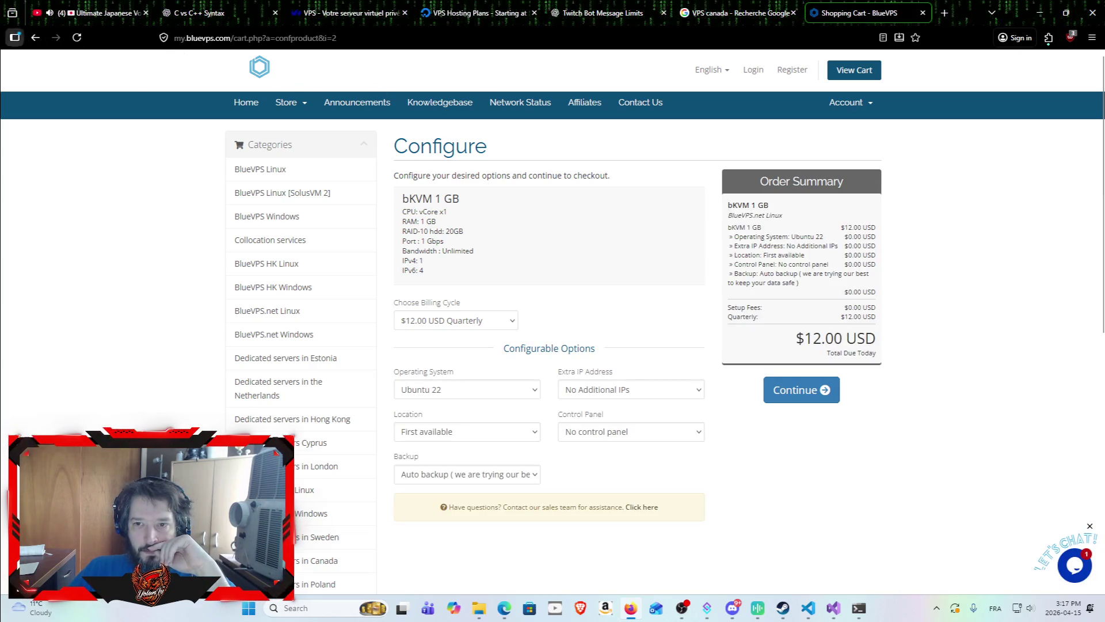
click(35, 38)
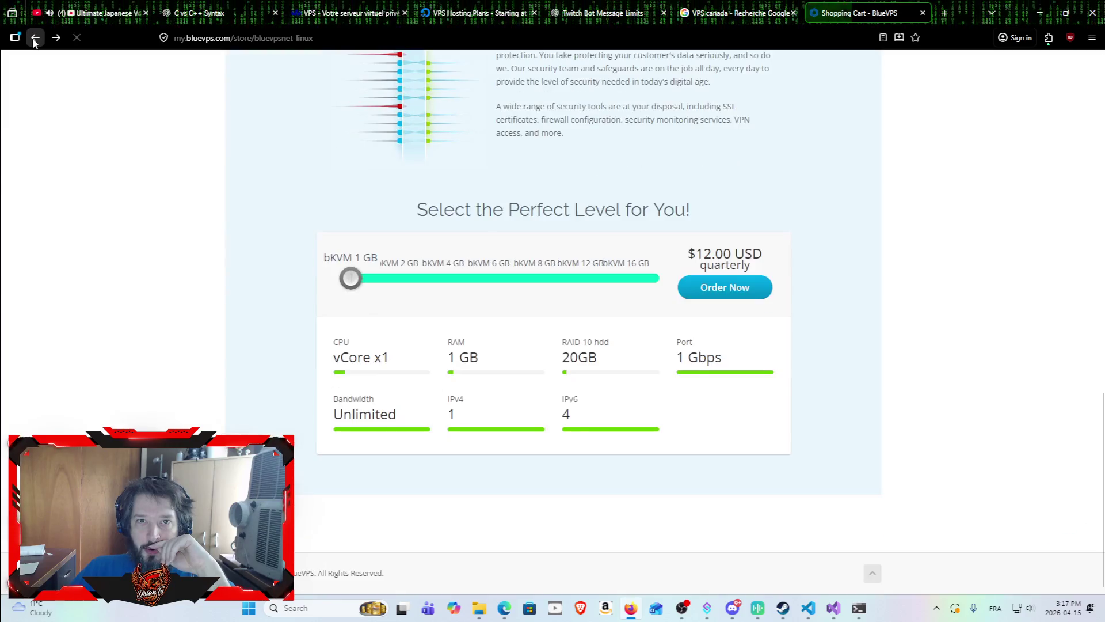
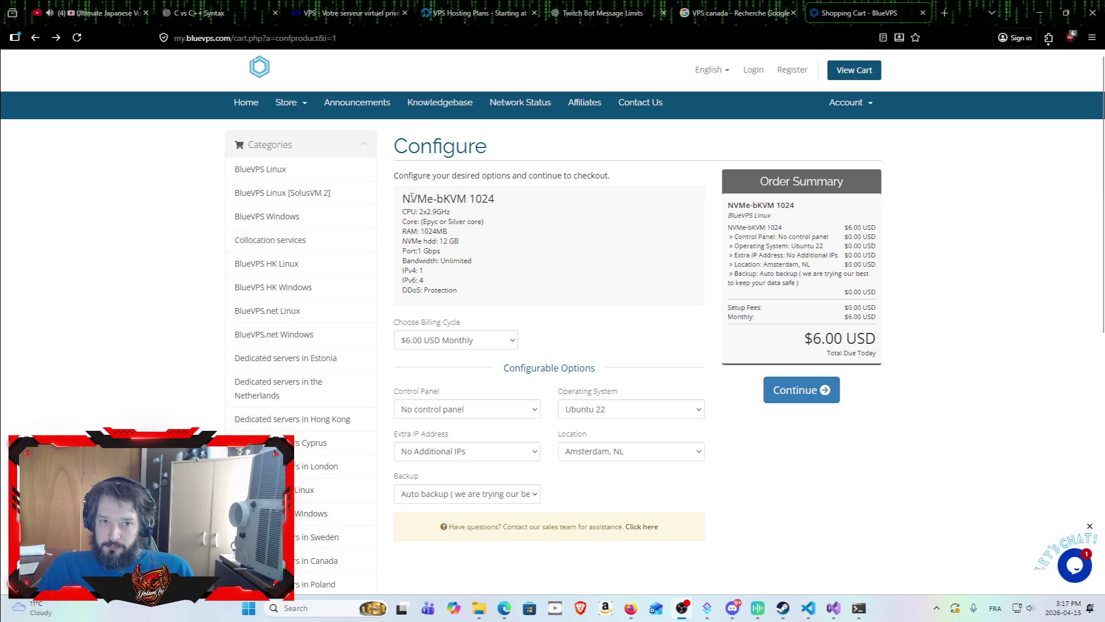
Review the NVMe-bKVM 1024 plan specs and keep billing at $6.00 USD Monthly.
mouse_move(403, 196)
mouse_down()
mouse_move(469, 199)
mouse_move(490, 223)
mouse_move(482, 319)
mouse_move(490, 306)
mouse_up()
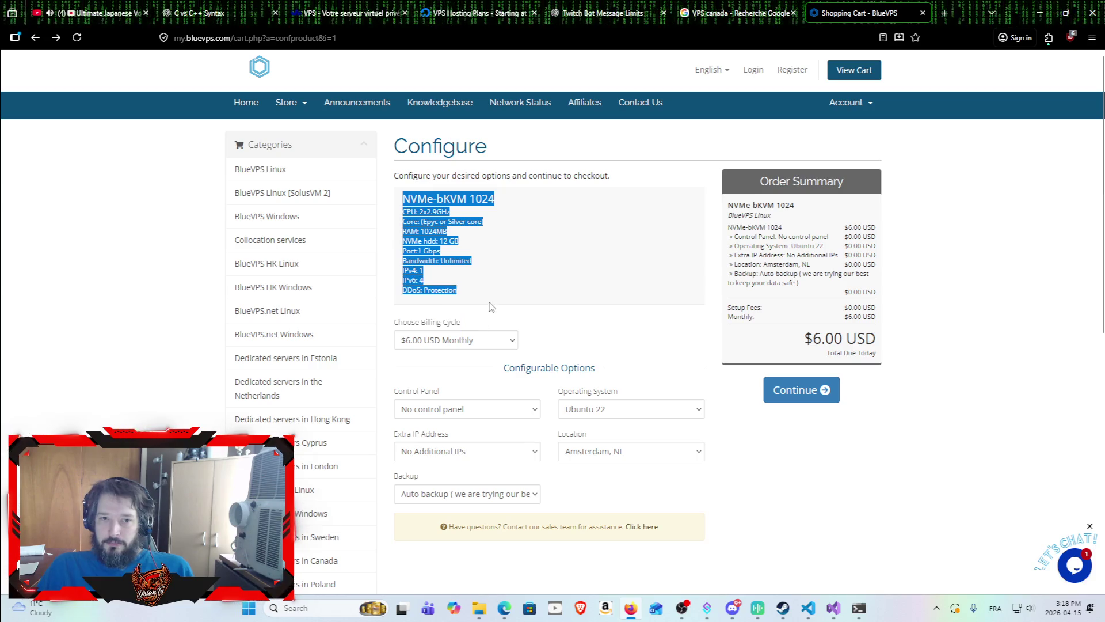
click(494, 303)
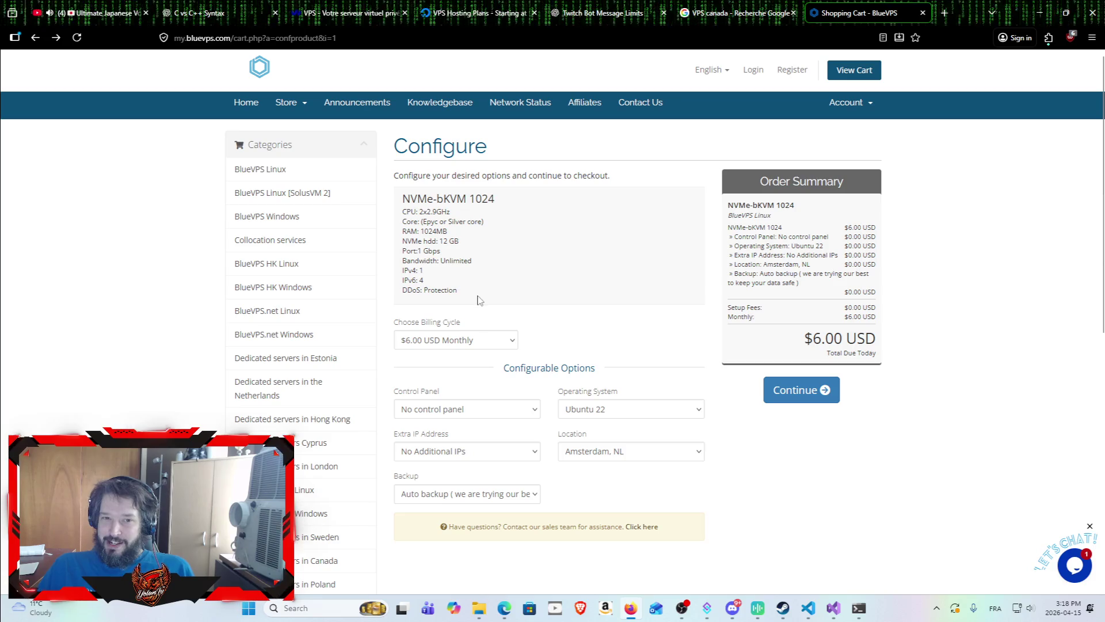
mouse_move(461, 291)
mouse_down()
mouse_move(427, 193)
mouse_move(399, 194)
mouse_up()
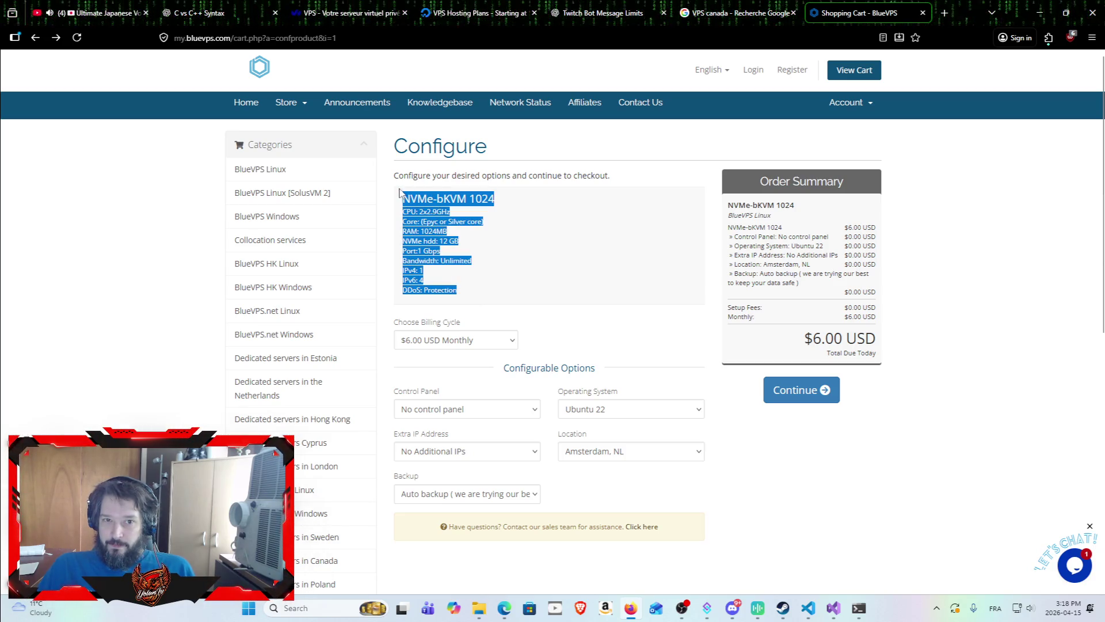
click(498, 246)
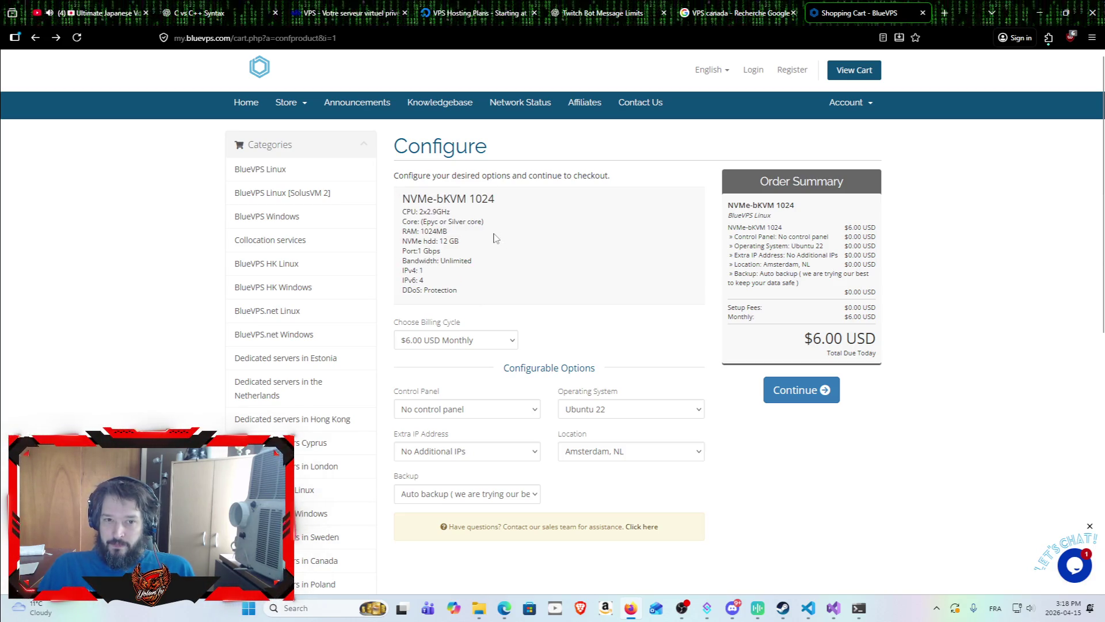
click(512, 344)
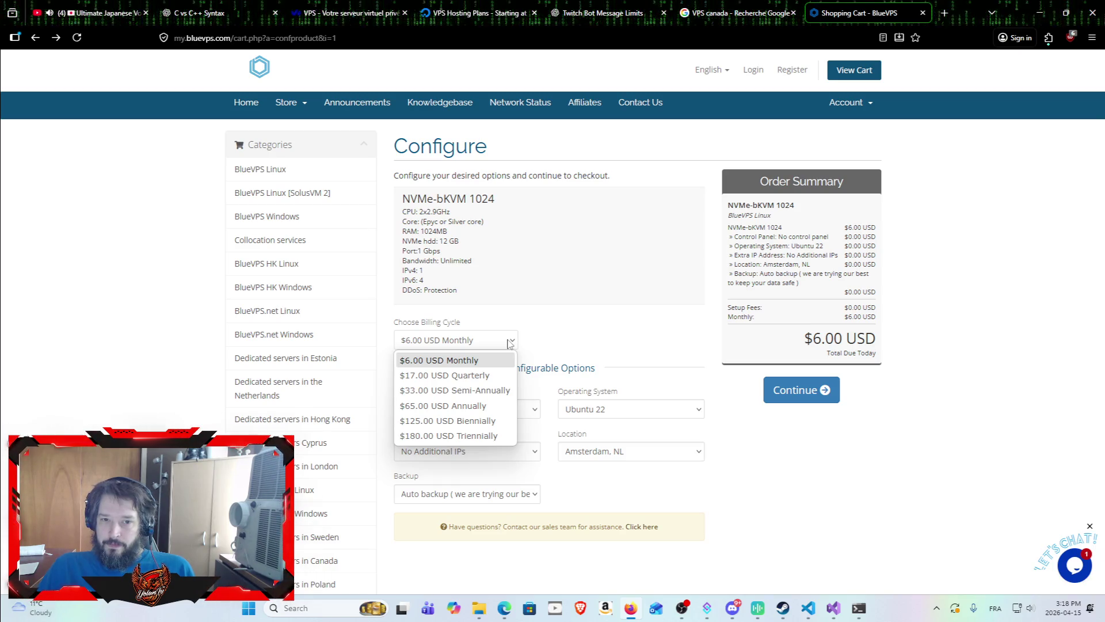
click(509, 343)
Choose Beauharnois, CA as the server location, then go back to Visual Studio.
scroll(635, 322, down, 2)
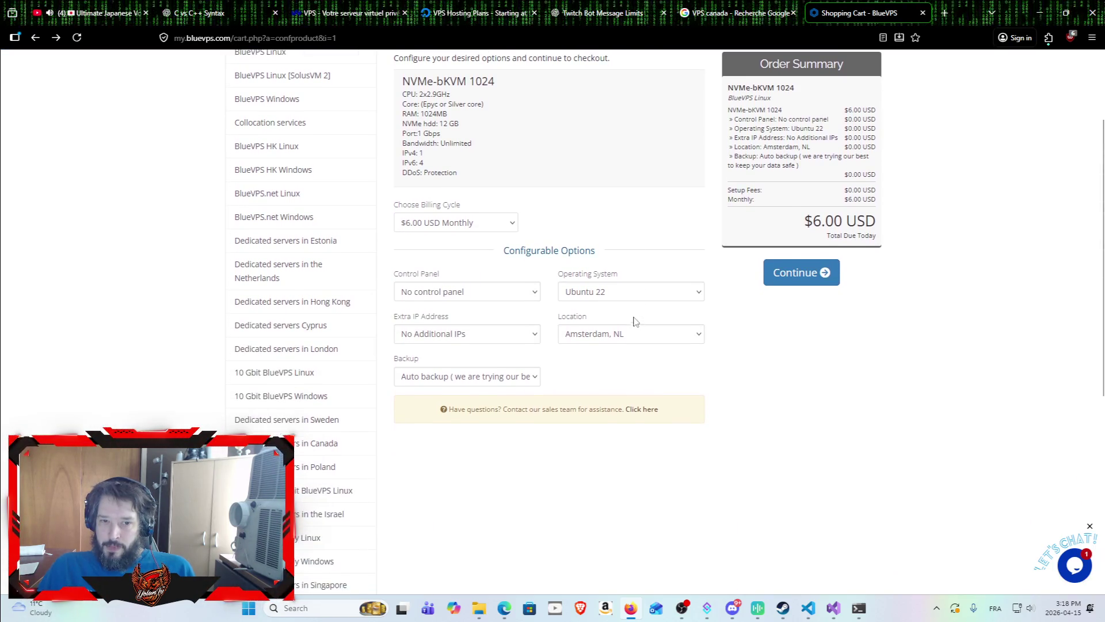
click(674, 338)
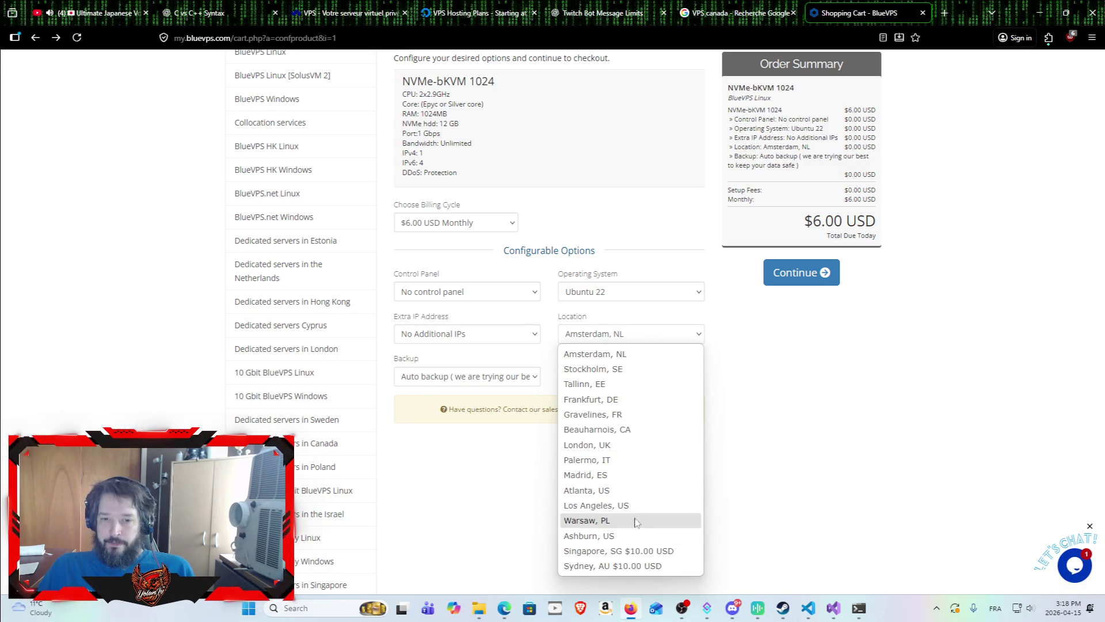
click(638, 431)
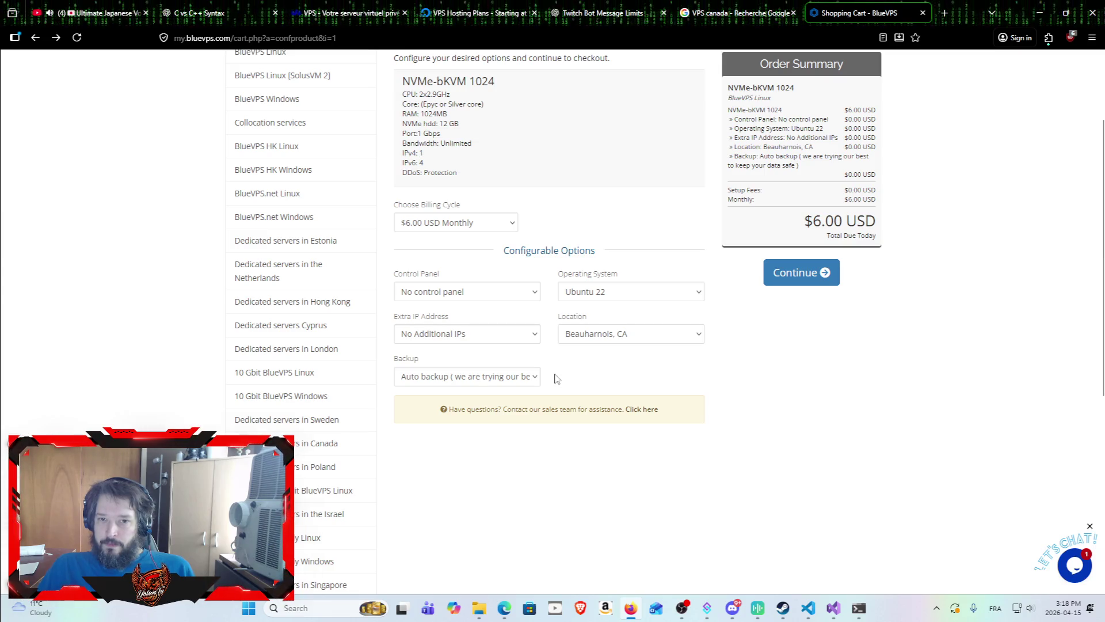
scroll(662, 403, up, 3)
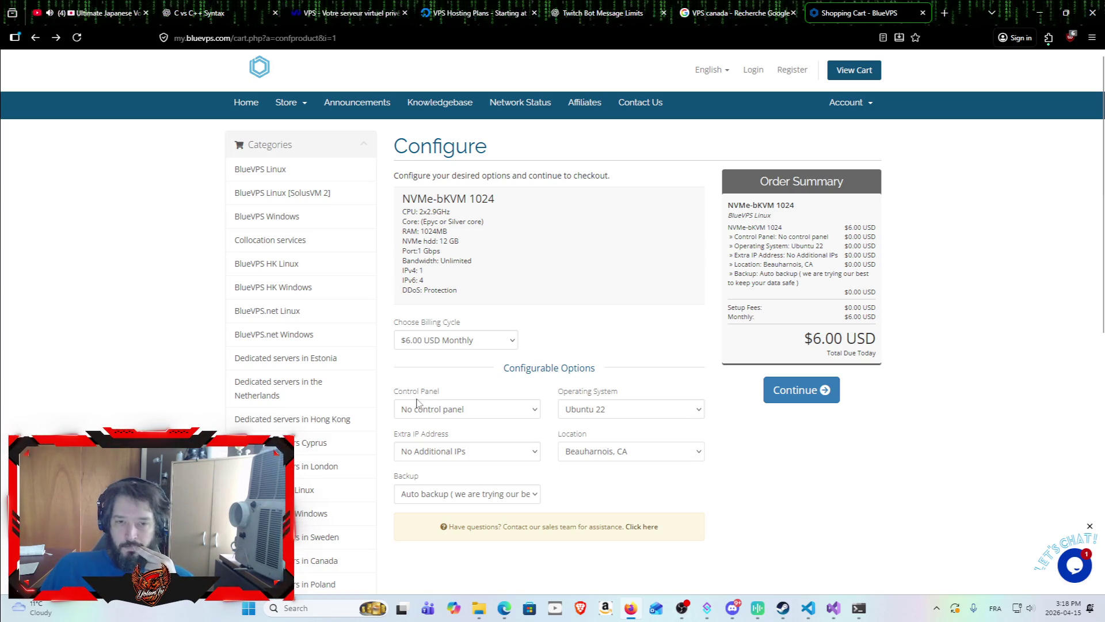
click(834, 608)
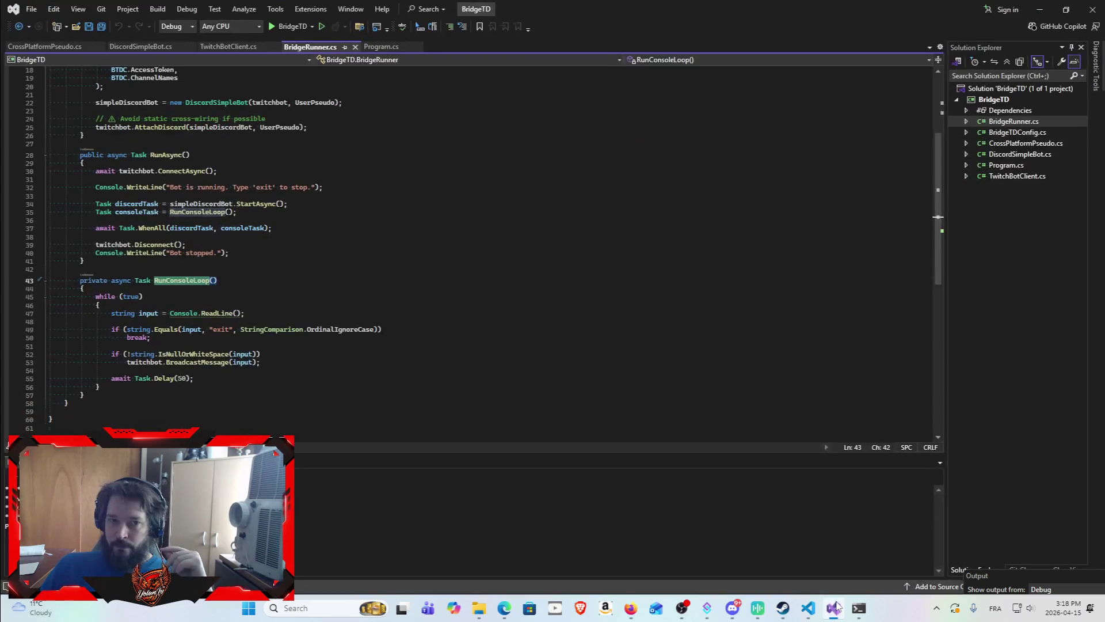
Open TwitchBotClient.cs and scroll through its code.
scroll(569, 239, up, 4)
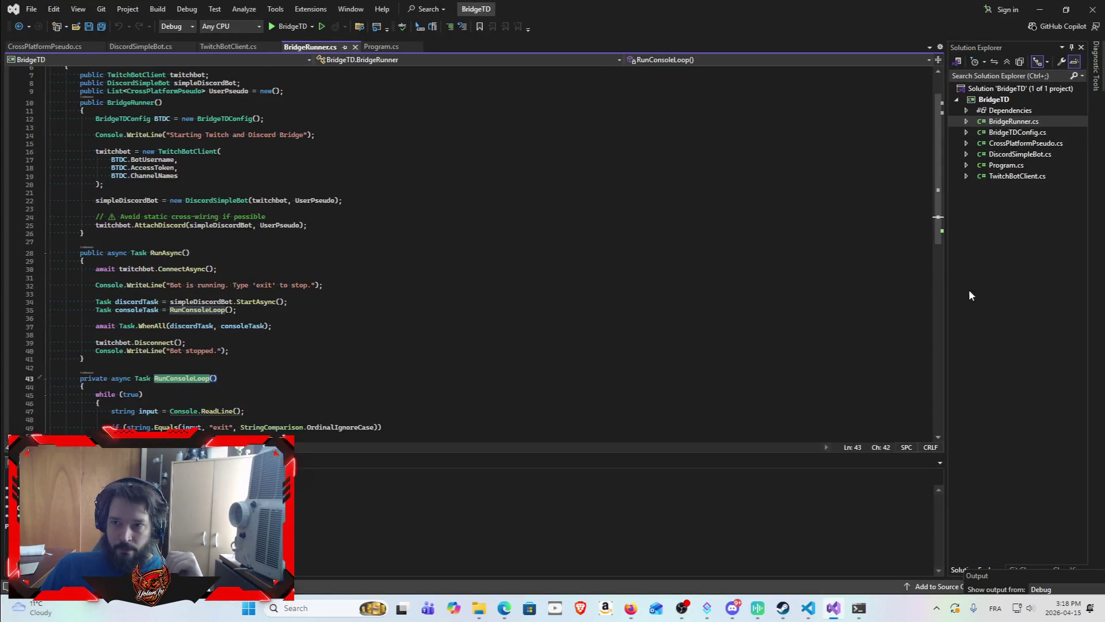
double_click(1003, 175)
scroll(477, 248, up, 8)
scroll(484, 247, down, 20)
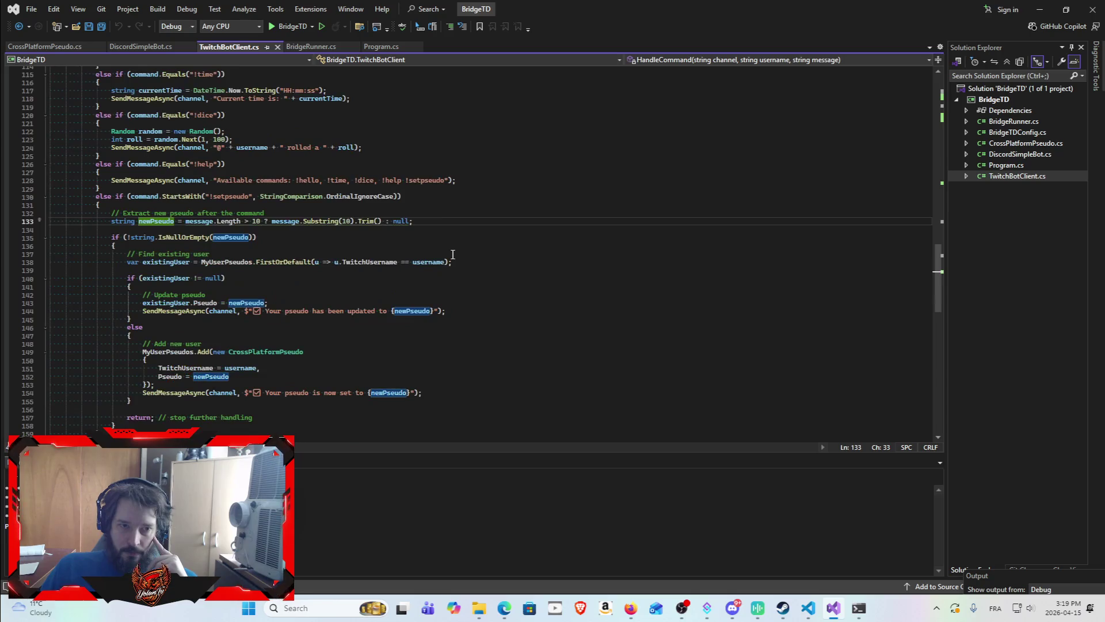
scroll(459, 245, up, 3)
scroll(506, 253, down, 17)
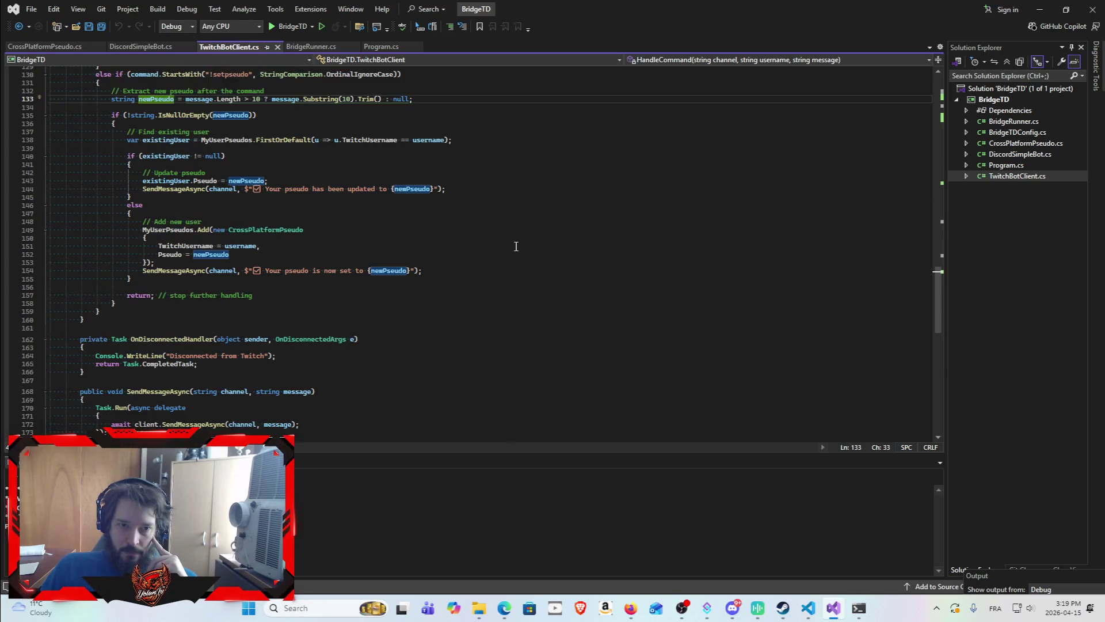
scroll(520, 229, down, 3)
Read DiscordSimpleBot.cs down to SendMessageToTwitch, then open CrossPlatformPseudo.cs.
double_click(1019, 154)
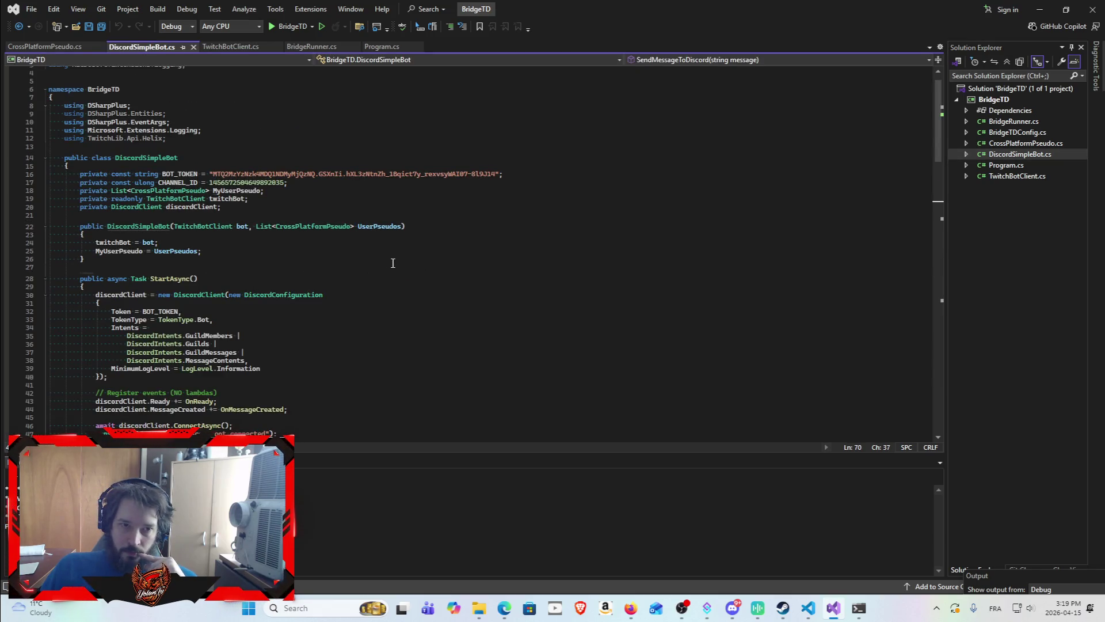
scroll(374, 247, down, 9)
scroll(369, 224, down, 18)
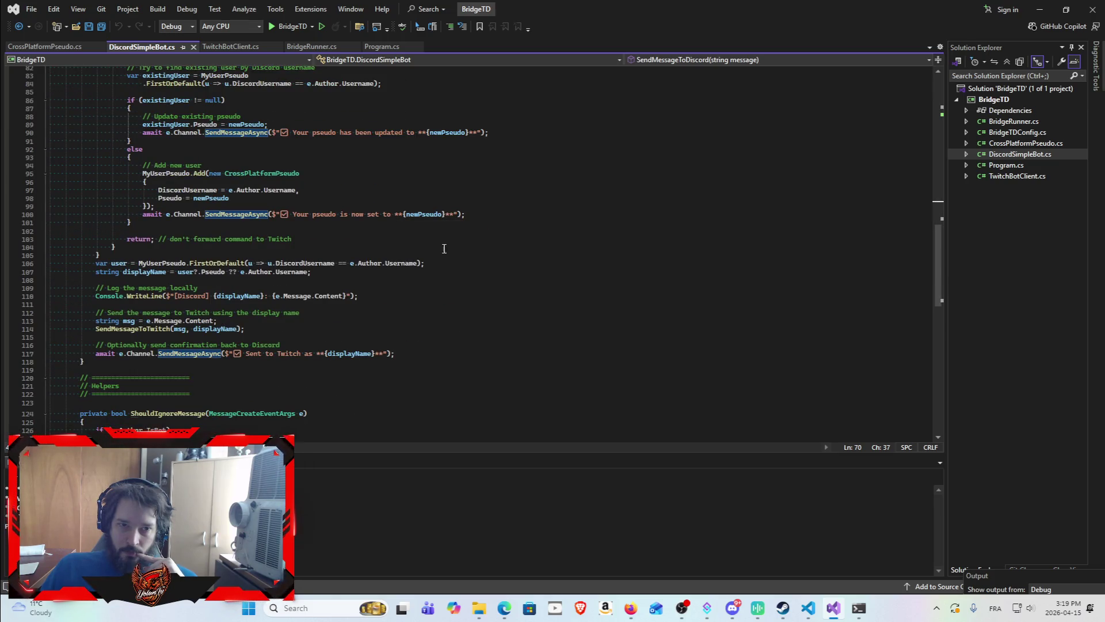
scroll(500, 276, down, 10)
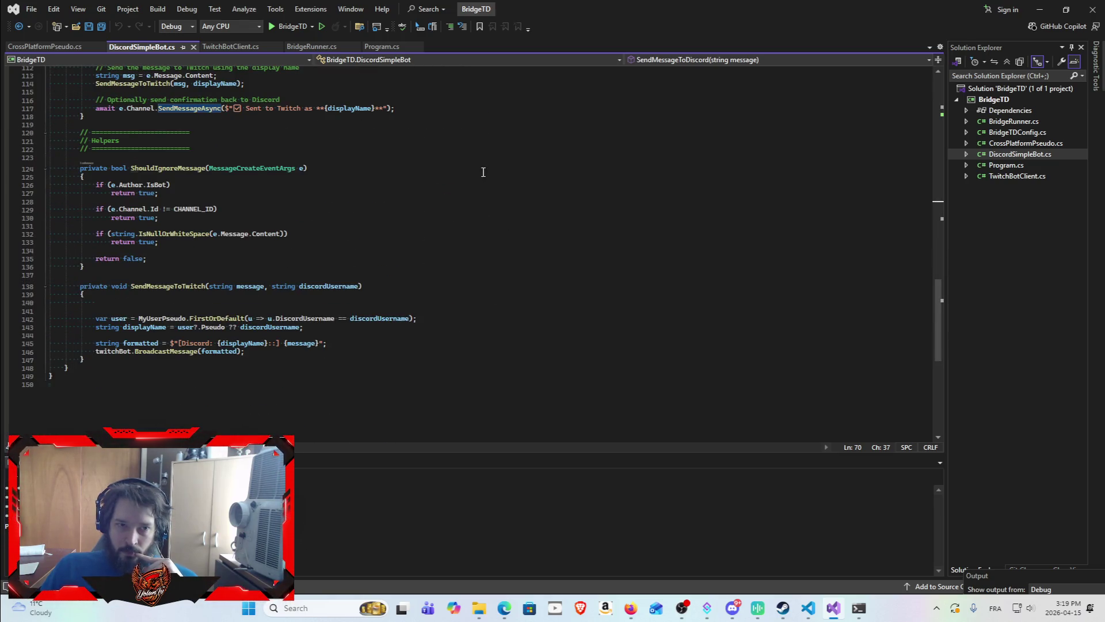
double_click(1017, 144)
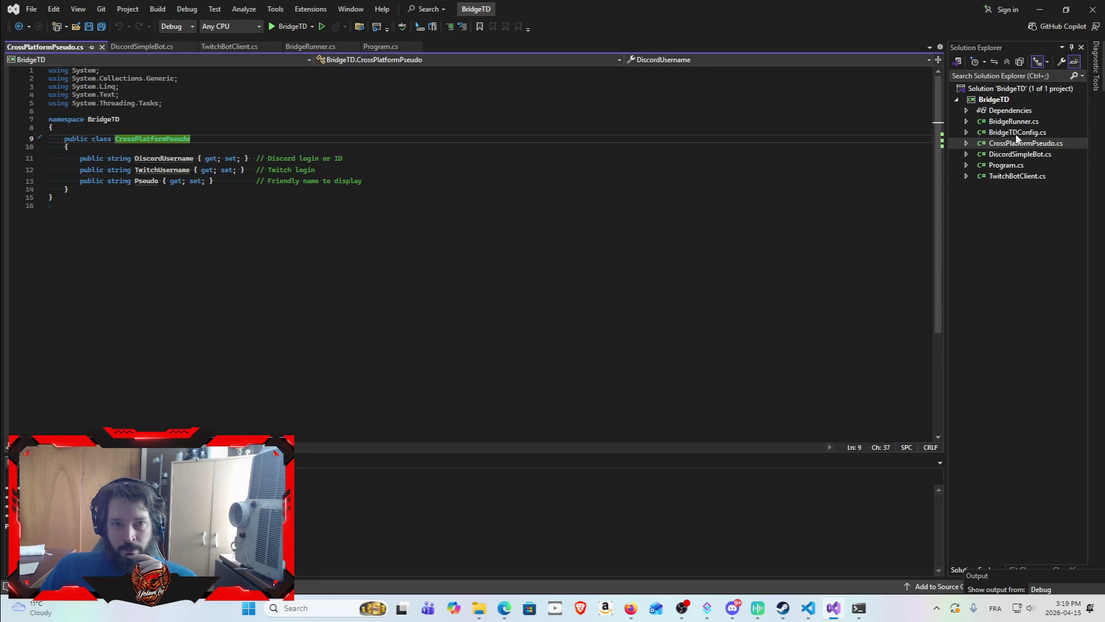
Look over BridgeTDConfig.cs and BridgeRunner.cs's RunConsoleLoop input loop.
double_click(1016, 133)
click(1009, 122)
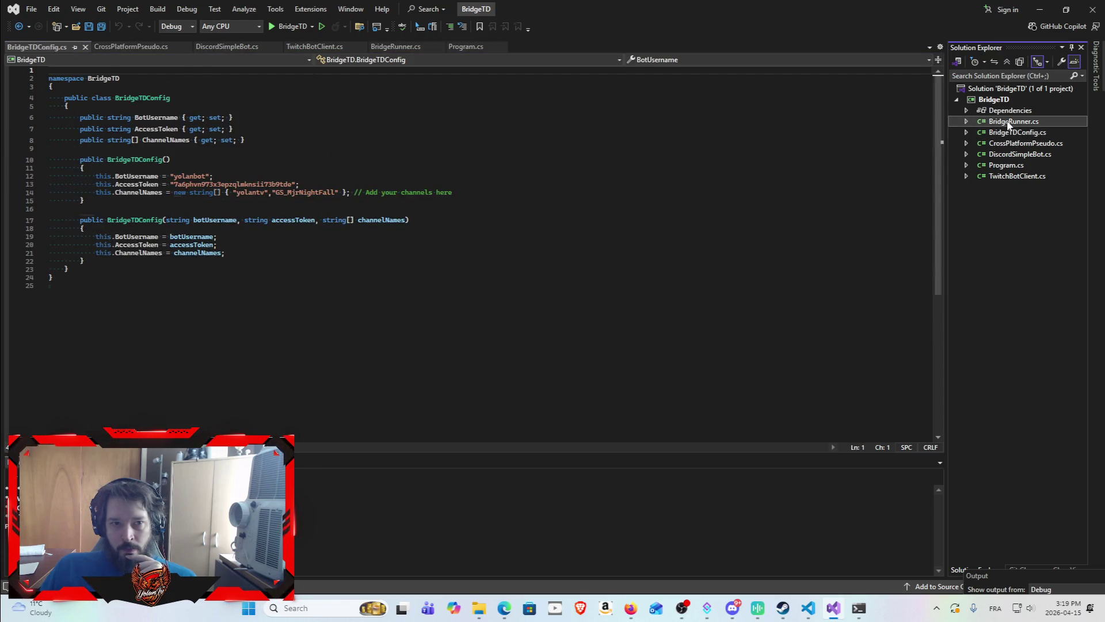
double_click(1008, 123)
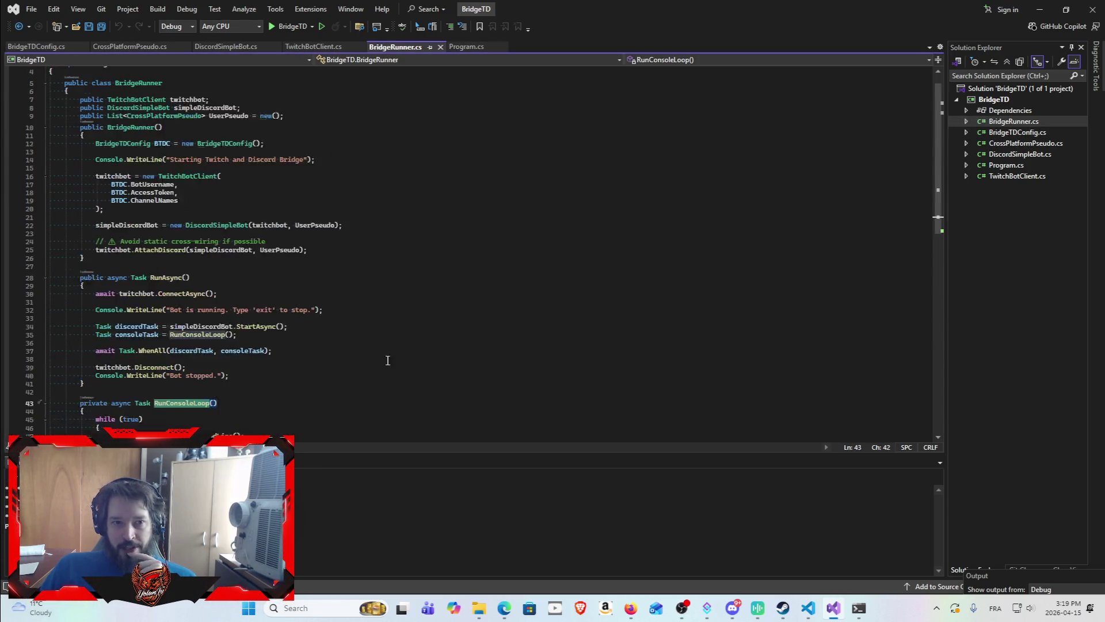
scroll(387, 361, up, 1)
scroll(381, 331, down, 14)
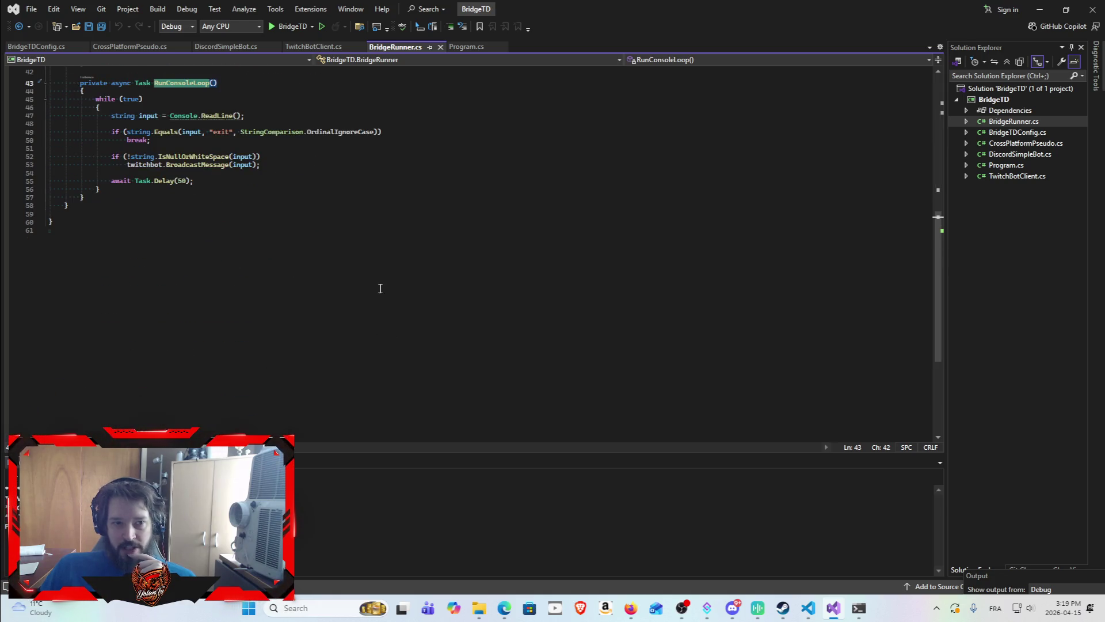
scroll(354, 288, up, 12)
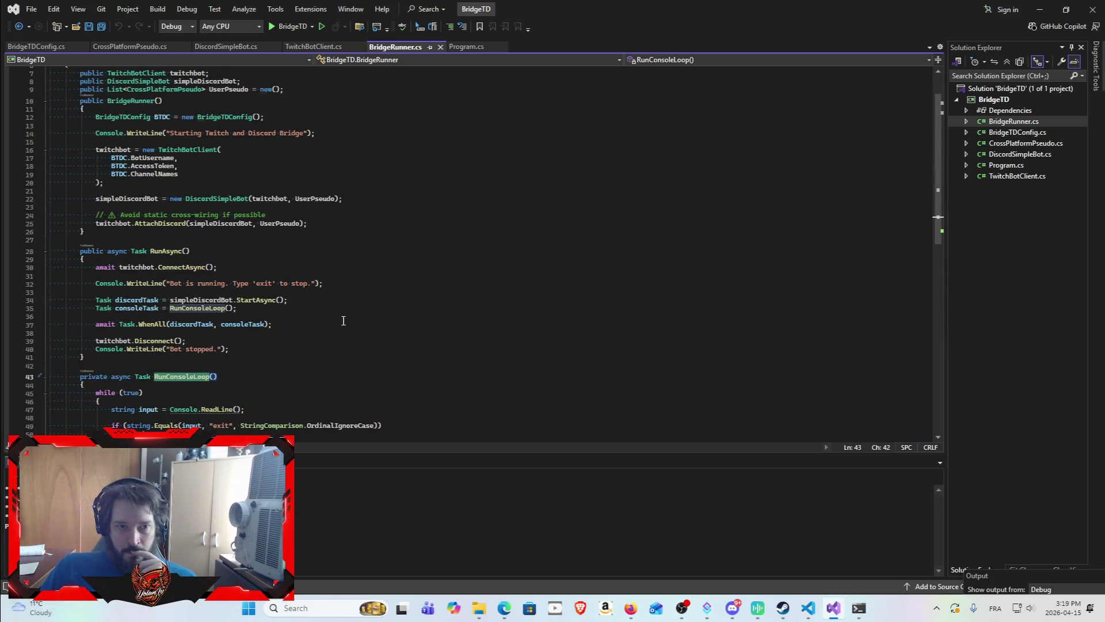
Return to DiscordSimpleBot.cs and scroll up toward its top.
click(1020, 154)
scroll(368, 385, up, 12)
scroll(389, 392, up, 20)
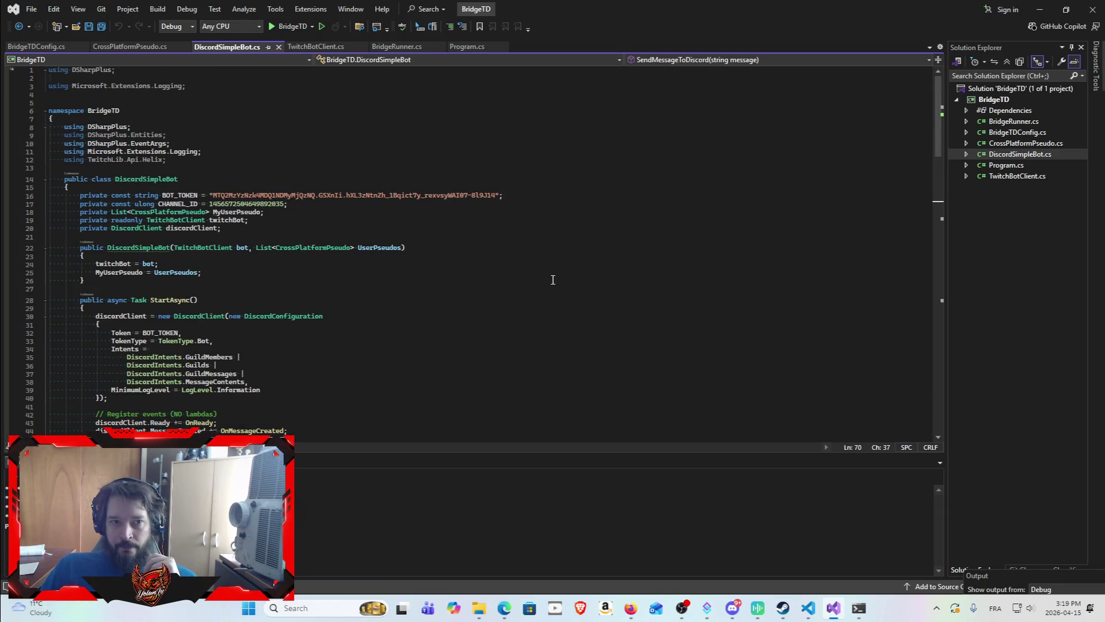
Scroll through DiscordSimpleBot.cs's constructor and StartAsync, then open TwitchBotClient.cs.
scroll(552, 280, down, 15)
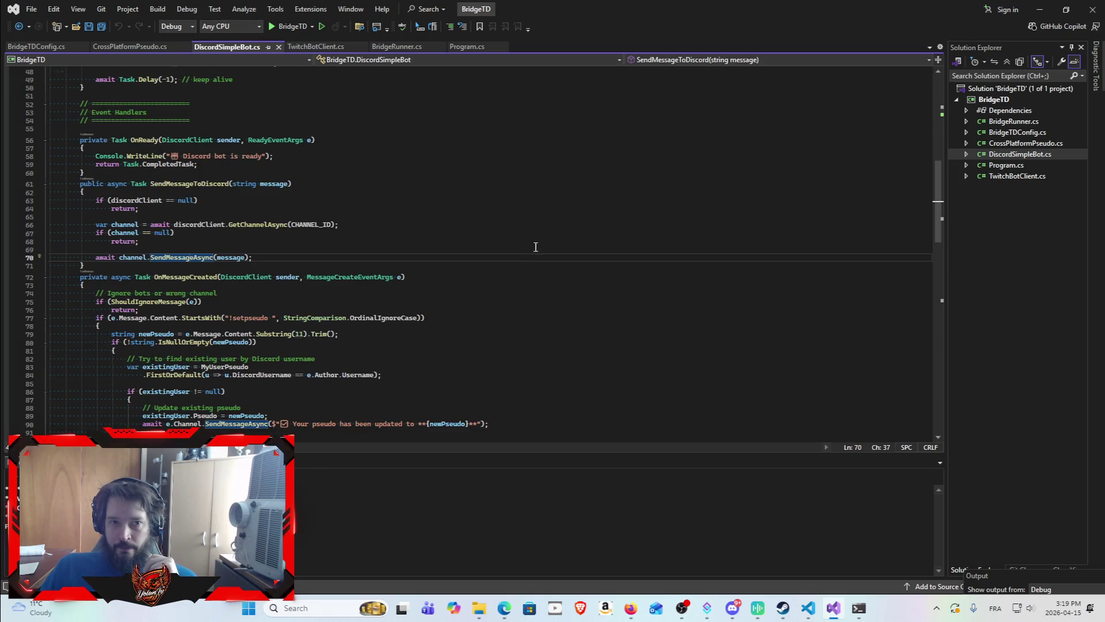
scroll(553, 239, down, 20)
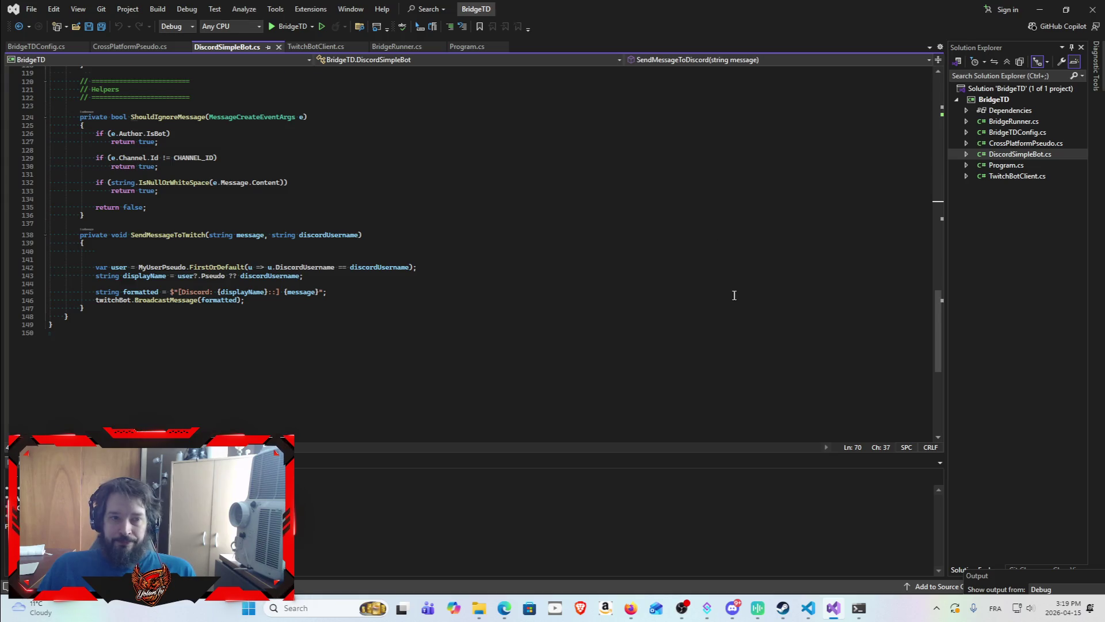
scroll(685, 172, up, 10)
scroll(685, 173, up, 12)
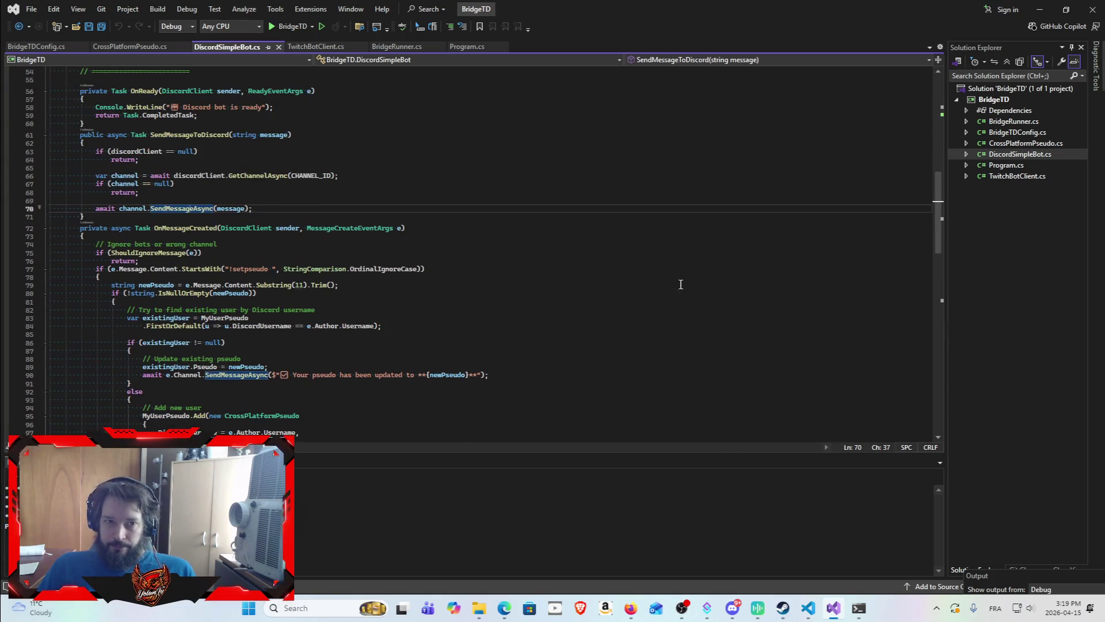
scroll(695, 260, up, 8)
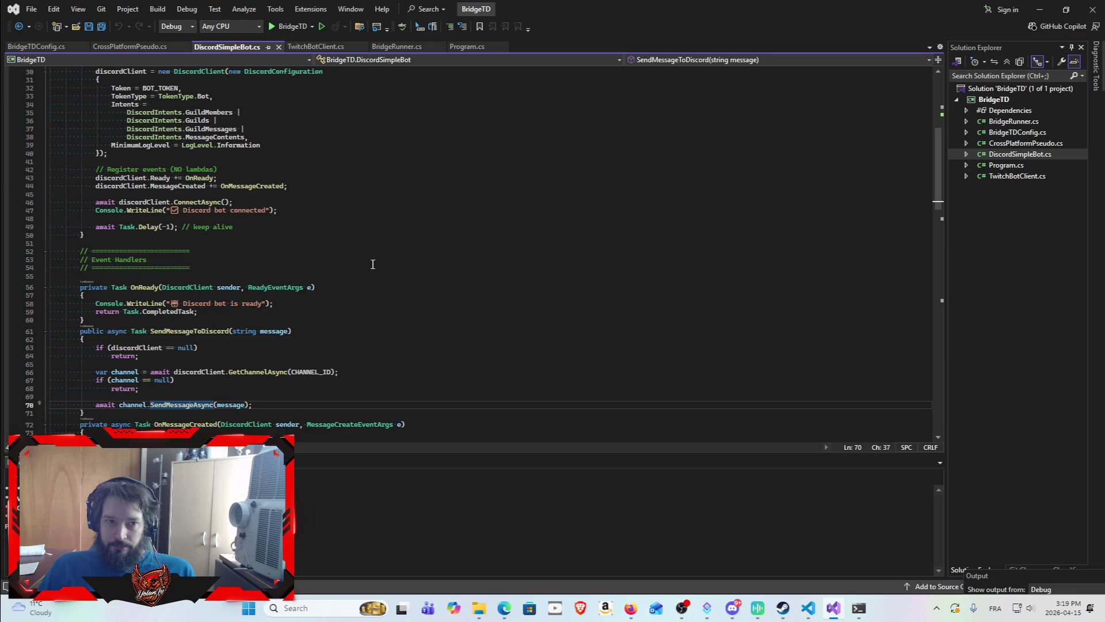
scroll(383, 274, up, 1)
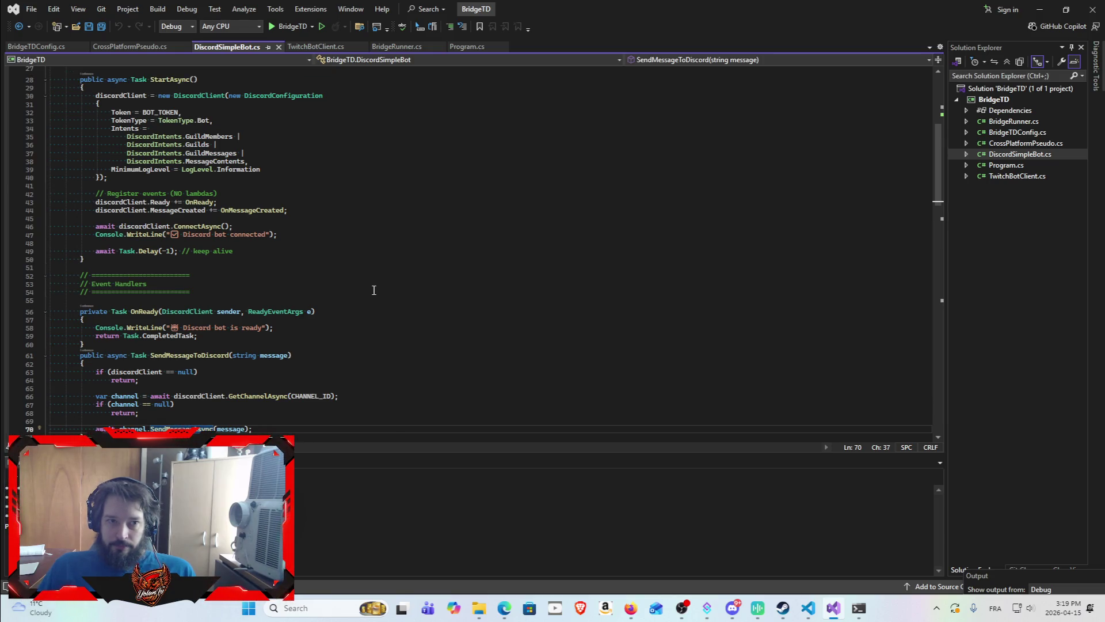
scroll(374, 296, up, 5)
scroll(406, 309, down, 1)
scroll(417, 306, down, 1)
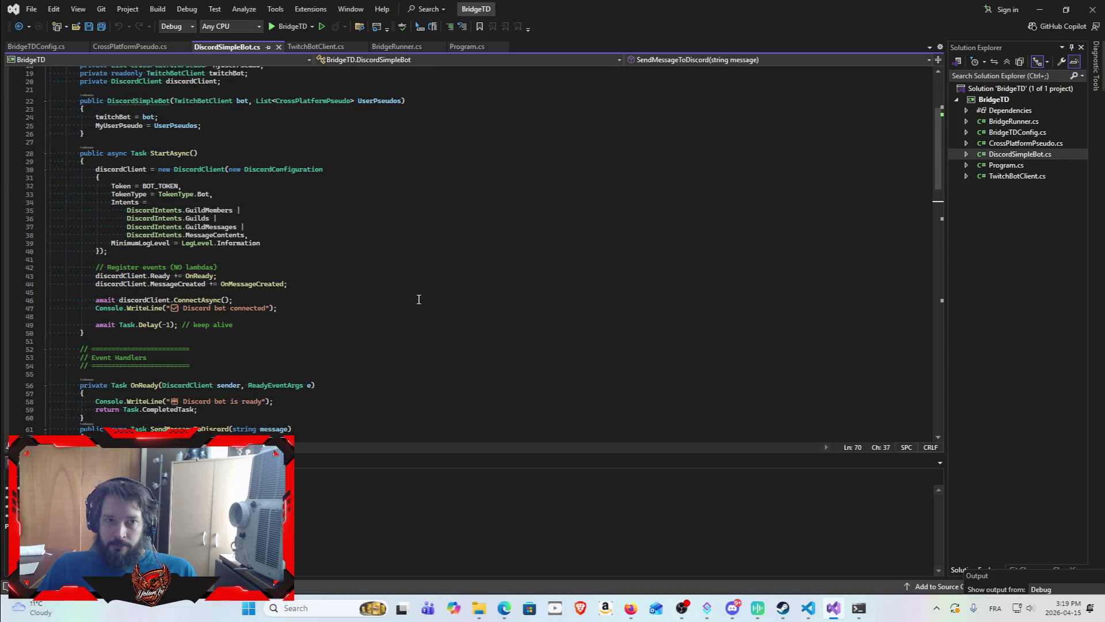
scroll(419, 303, down, 1)
double_click(1006, 170)
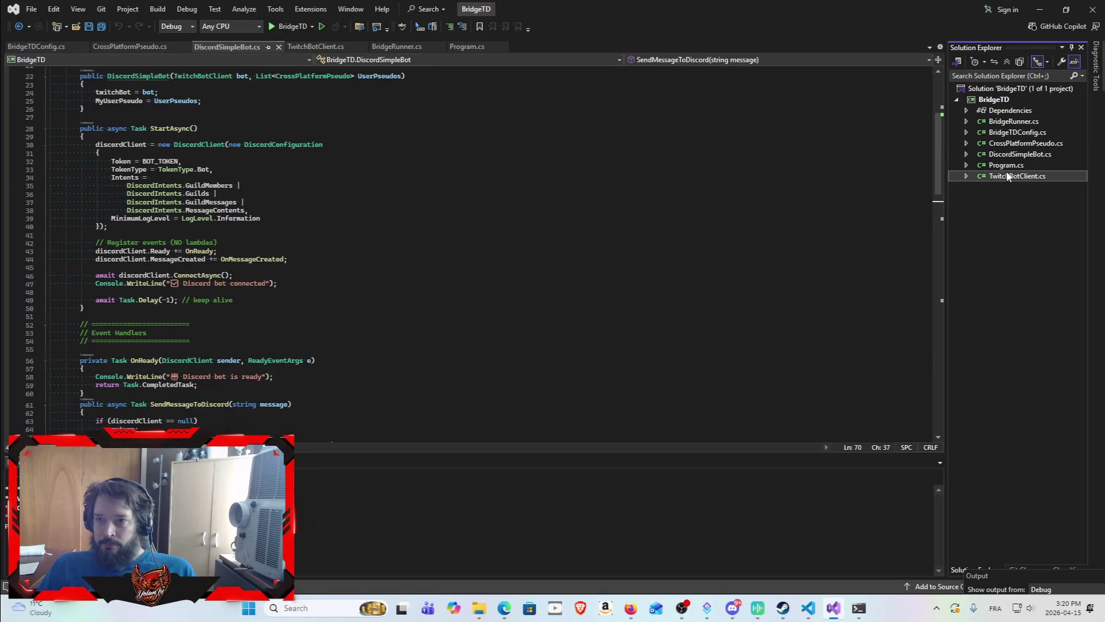
Read TwitchBotClient.cs's command handling and messaging code, then open Program.cs.
scroll(450, 331, up, 12)
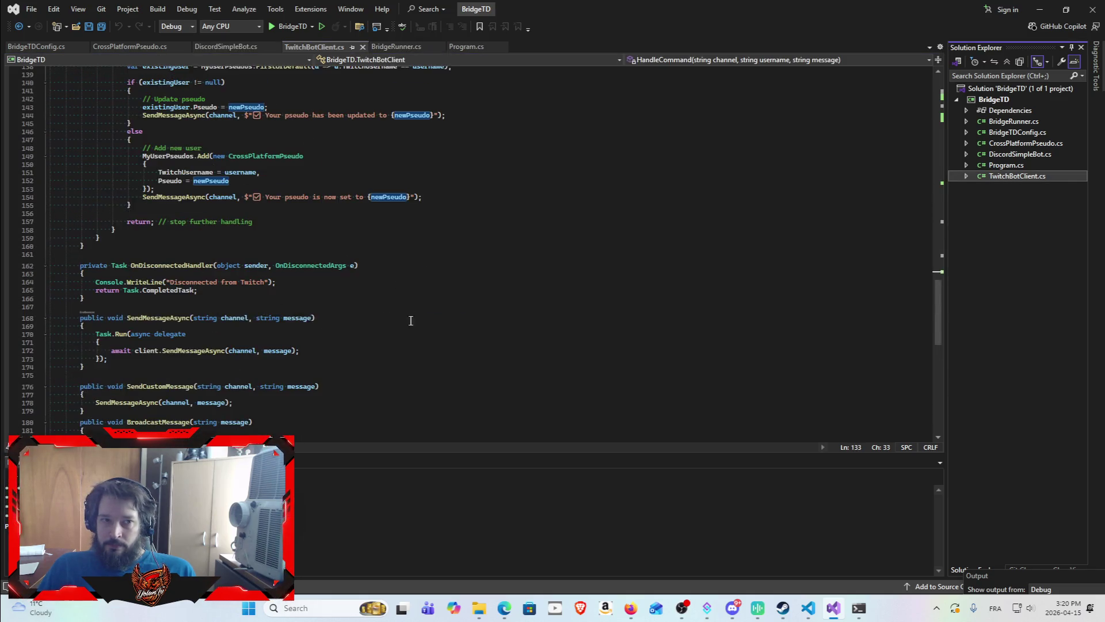
scroll(451, 332, up, 17)
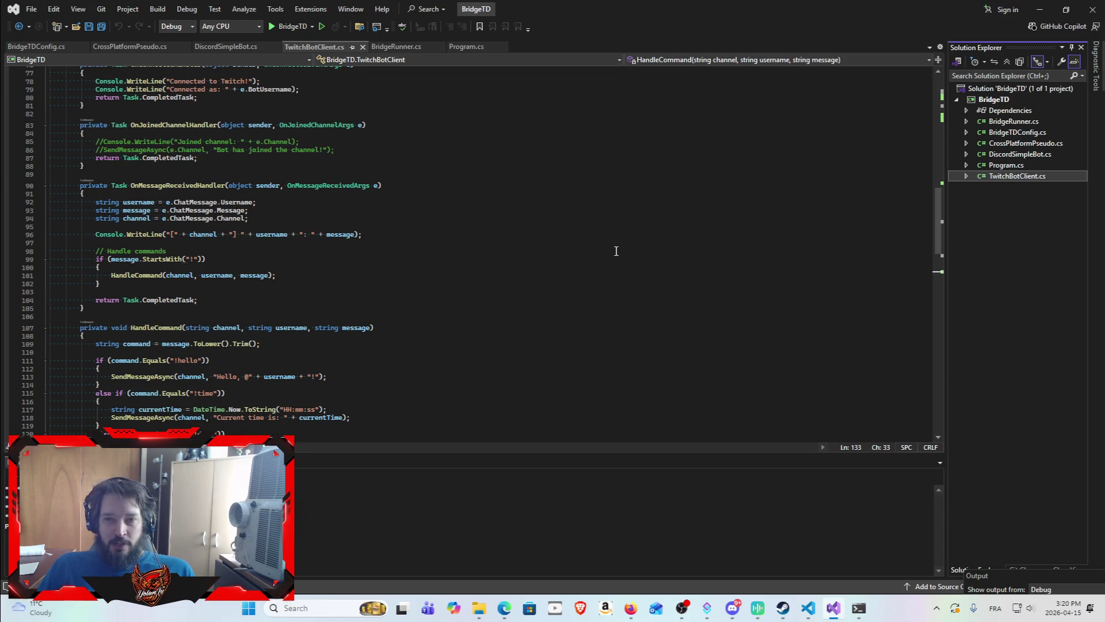
scroll(737, 362, down, 17)
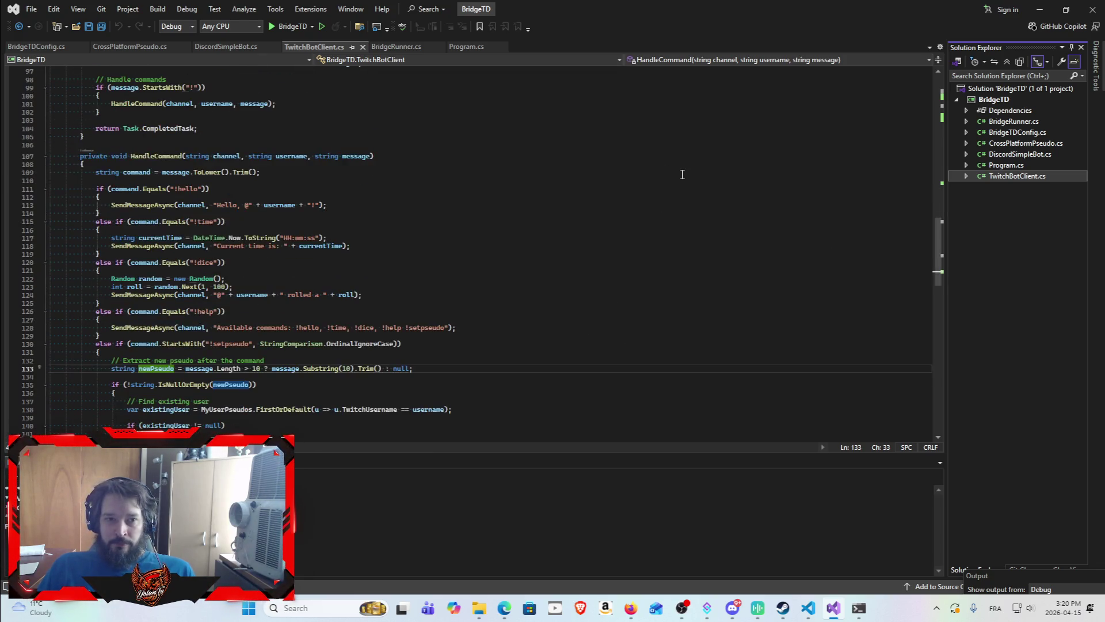
scroll(560, 276, down, 12)
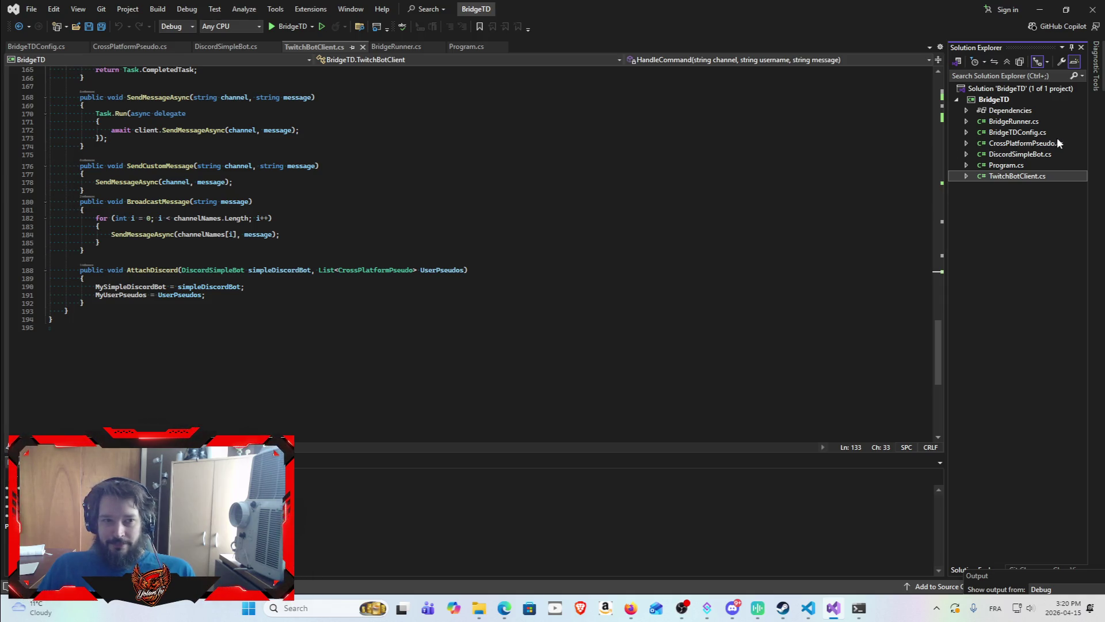
double_click(1007, 167)
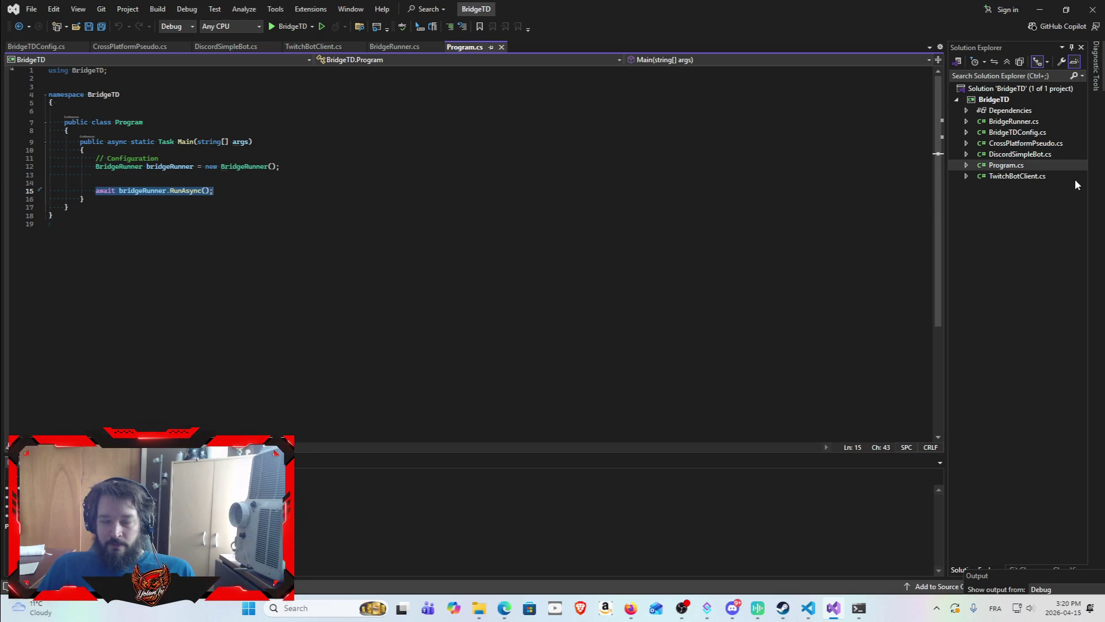
Reopen DiscordSimpleBot.cs and scroll through its code.
double_click(1024, 153)
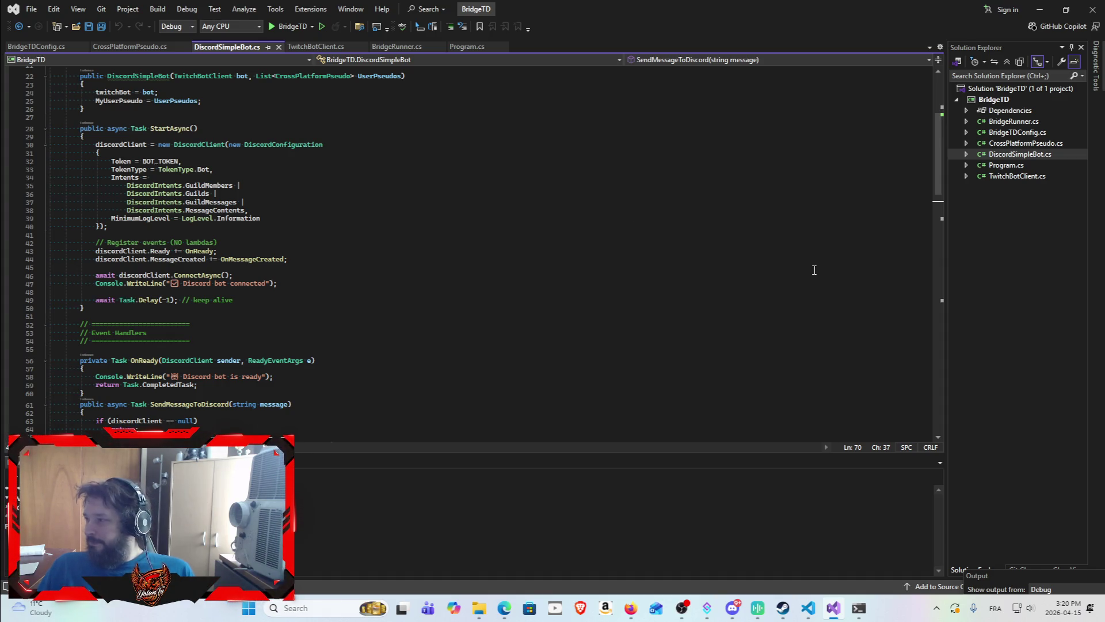
scroll(487, 316, up, 5)
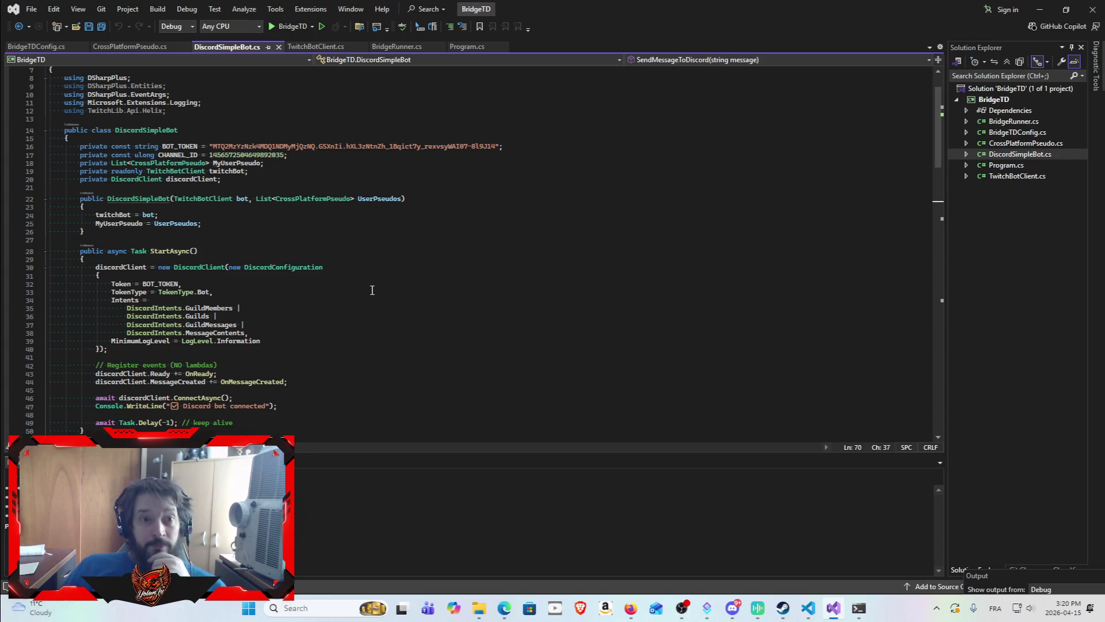
scroll(332, 227, down, 1)
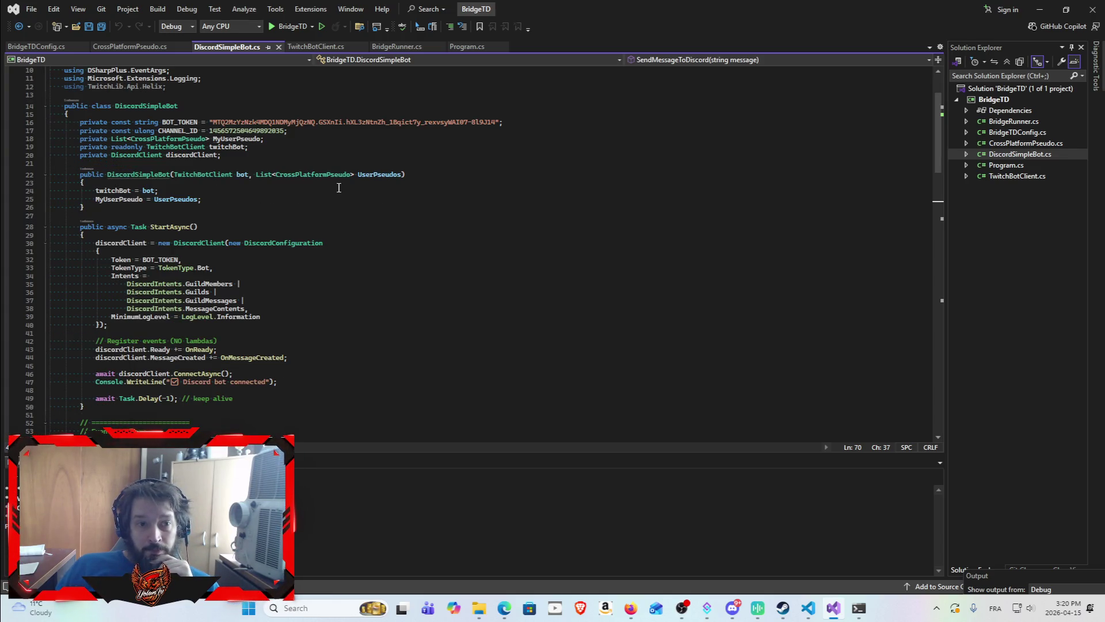
Open CrossPlatformPseudo.cs, BridgeTDConfig.cs and BridgeRunner.cs in turn.
double_click(1010, 144)
double_click(1014, 131)
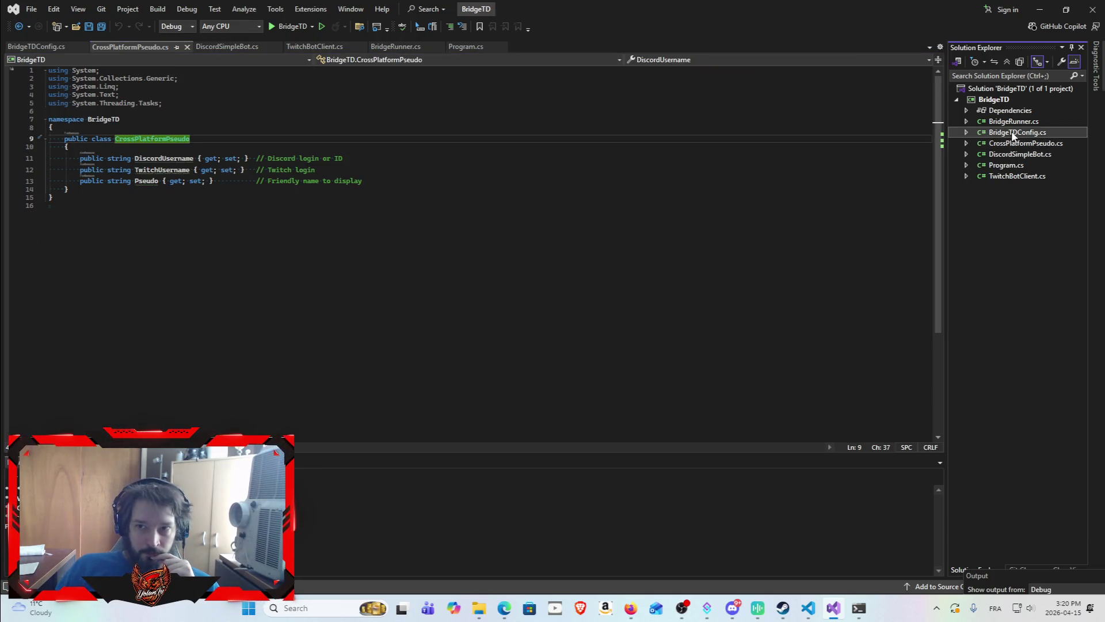
double_click(1014, 121)
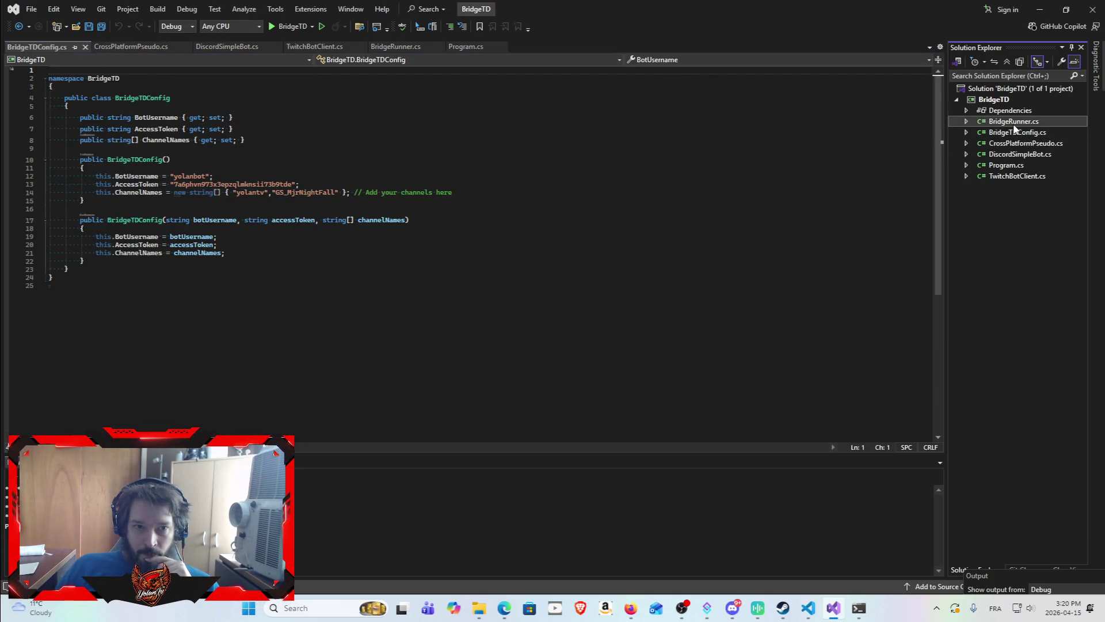
scroll(665, 218, up, 2)
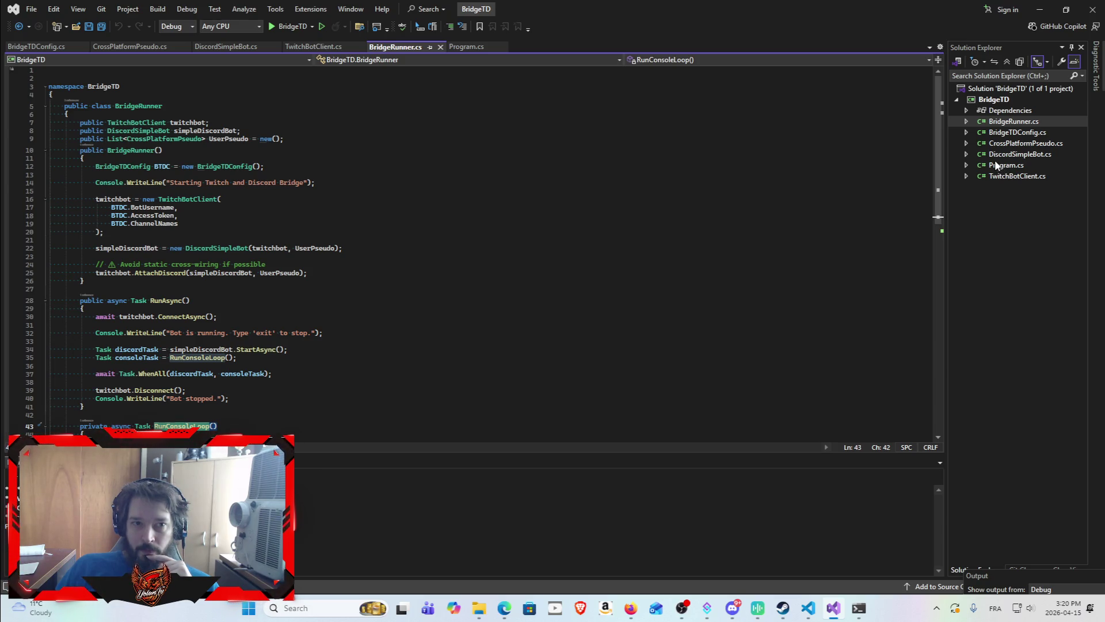
Revisit BridgeTDConfig.cs and CrossPlatformPseudo.cs, ending on DiscordSimpleBot.cs's StartAsync configuration.
mouse_move(228, 168)
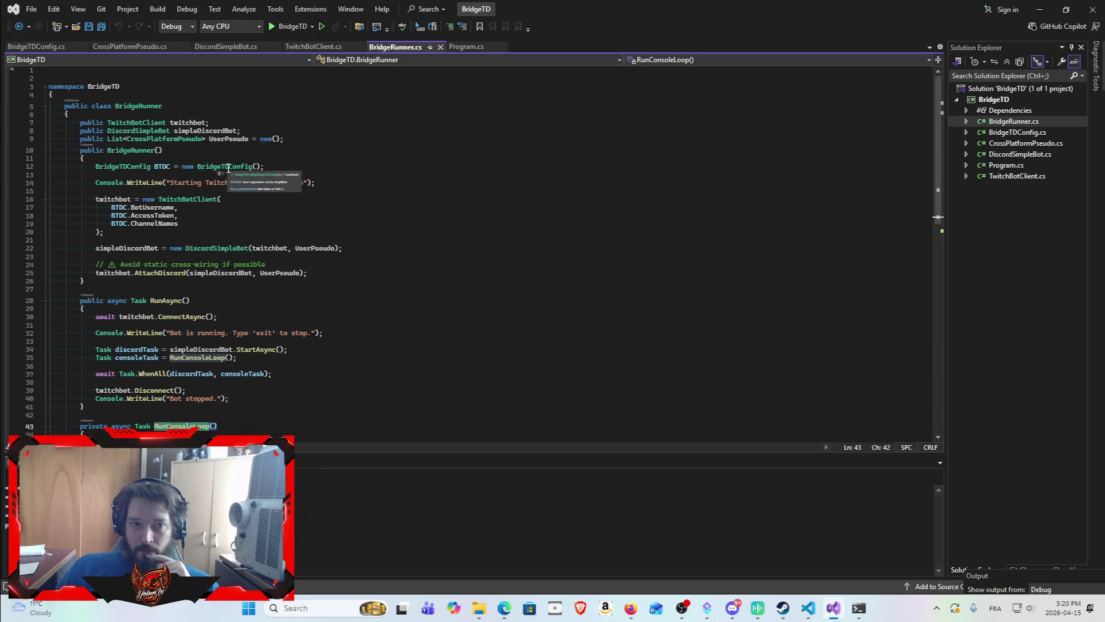
click(1017, 132)
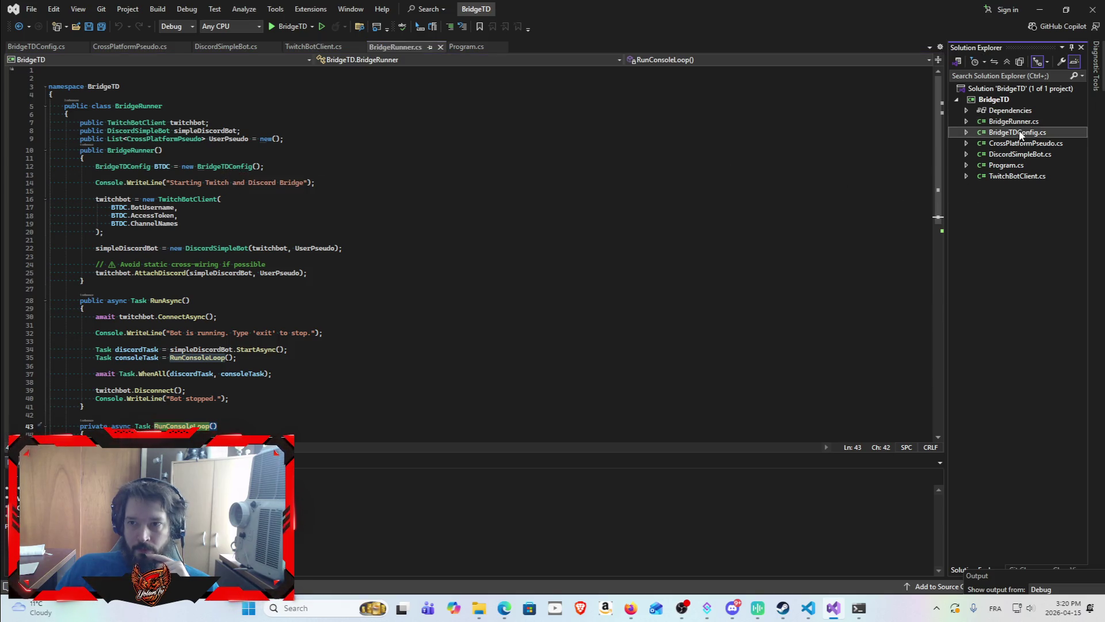
scroll(188, 271, down, 2)
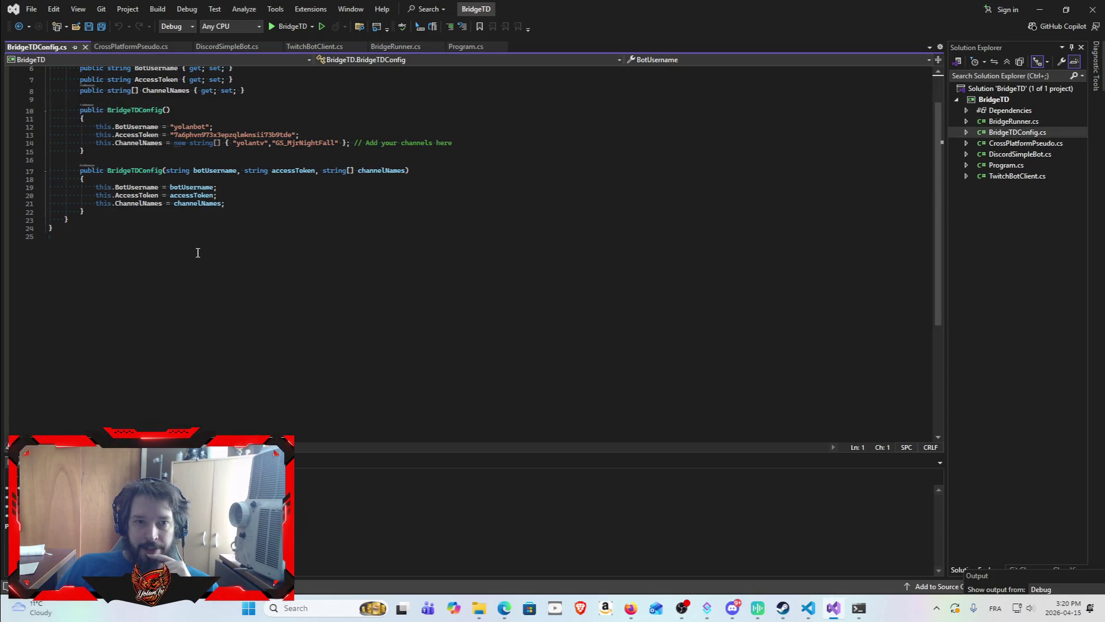
scroll(197, 247, up, 2)
scroll(294, 335, down, 6)
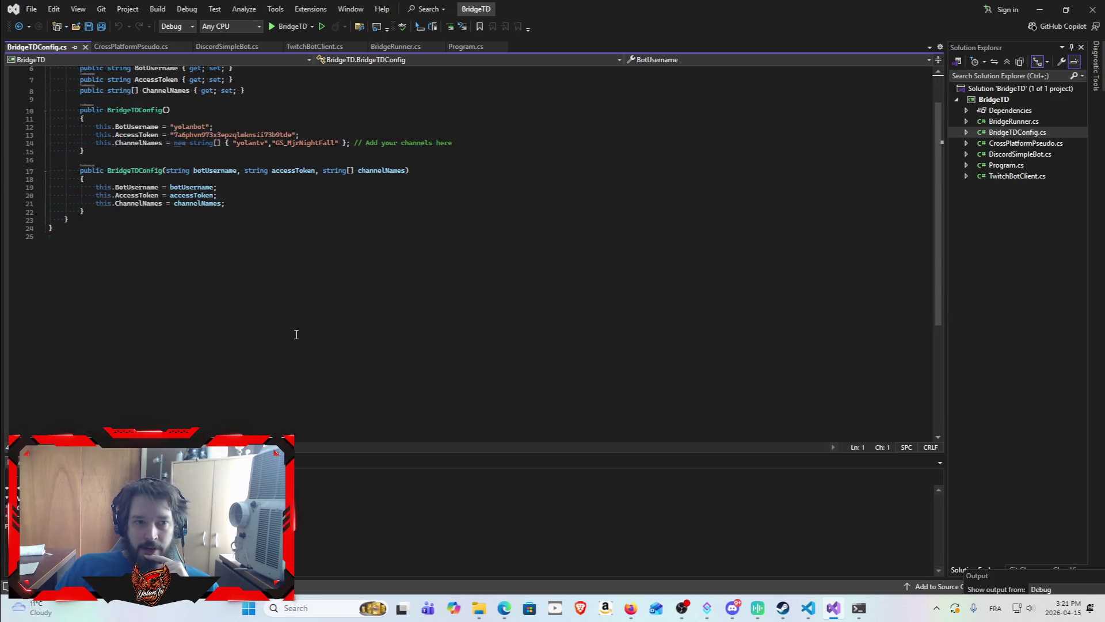
click(1006, 144)
click(1017, 154)
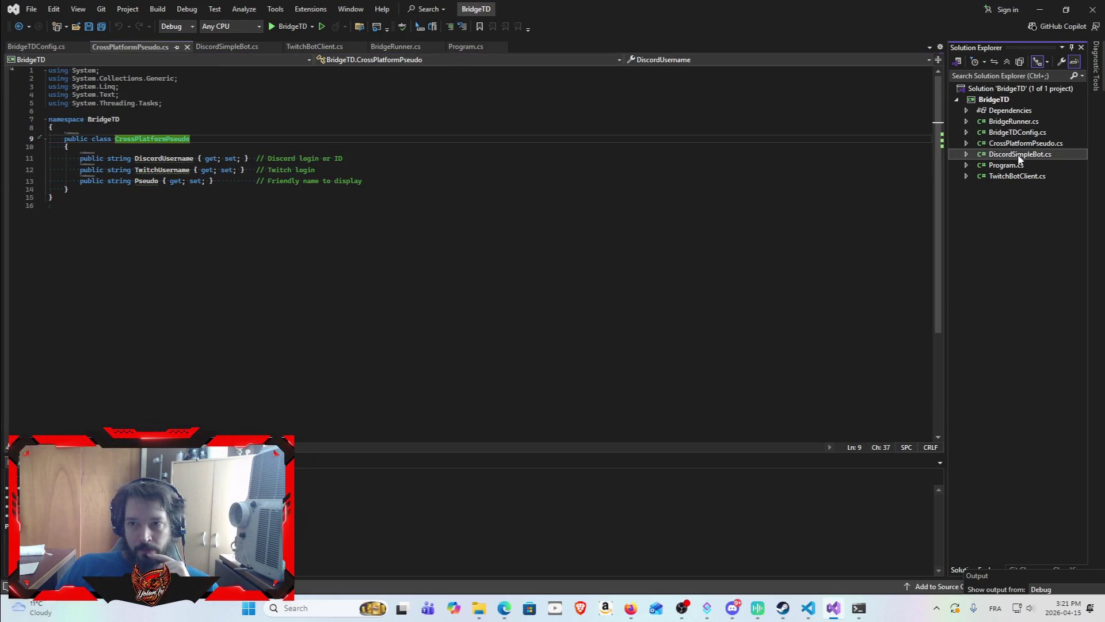
scroll(608, 163, down, 1)
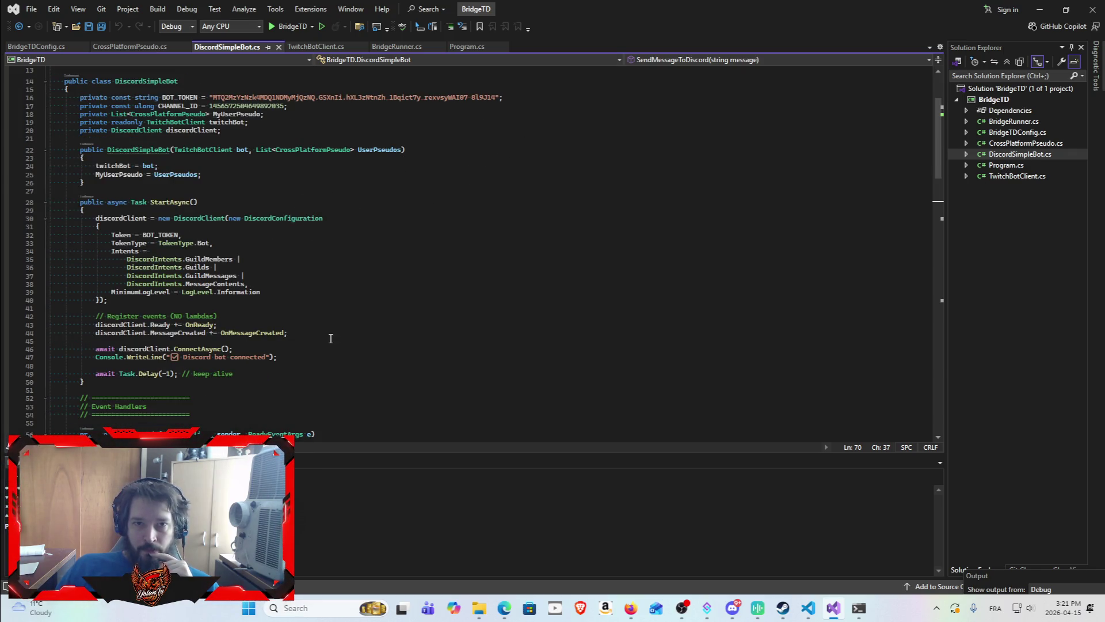
scroll(345, 323, down, 8)
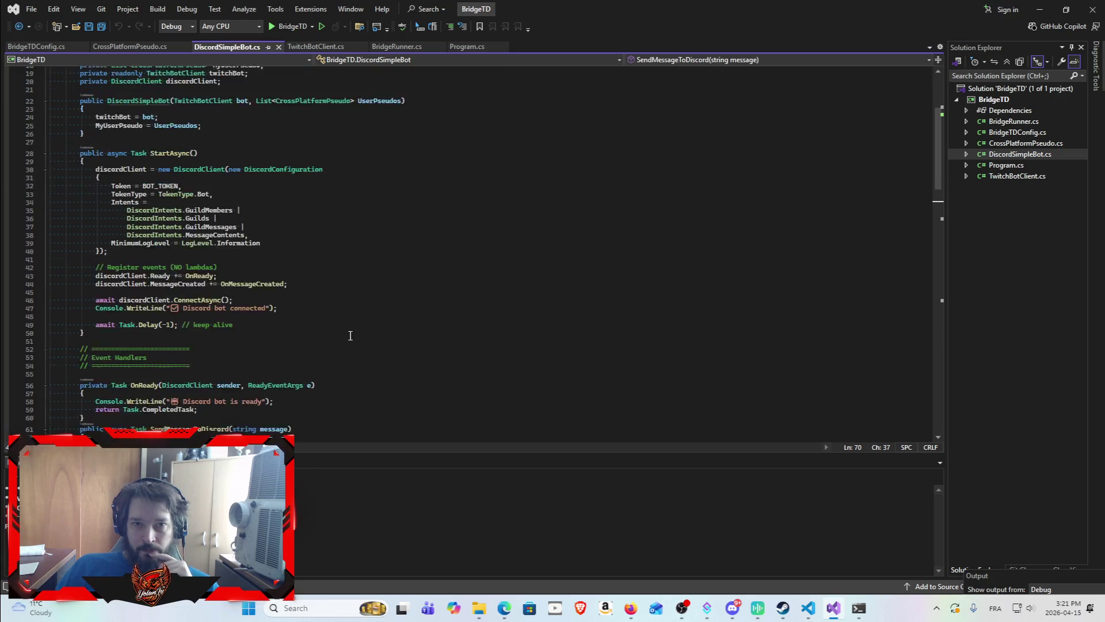
scroll(335, 297, down, 4)
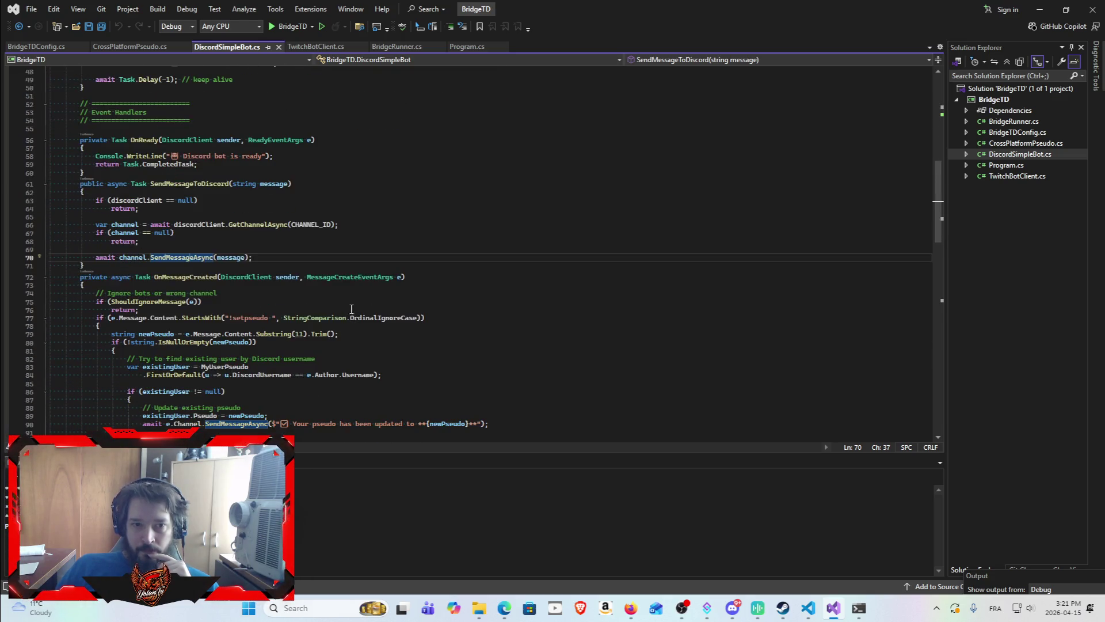
scroll(391, 289, down, 4)
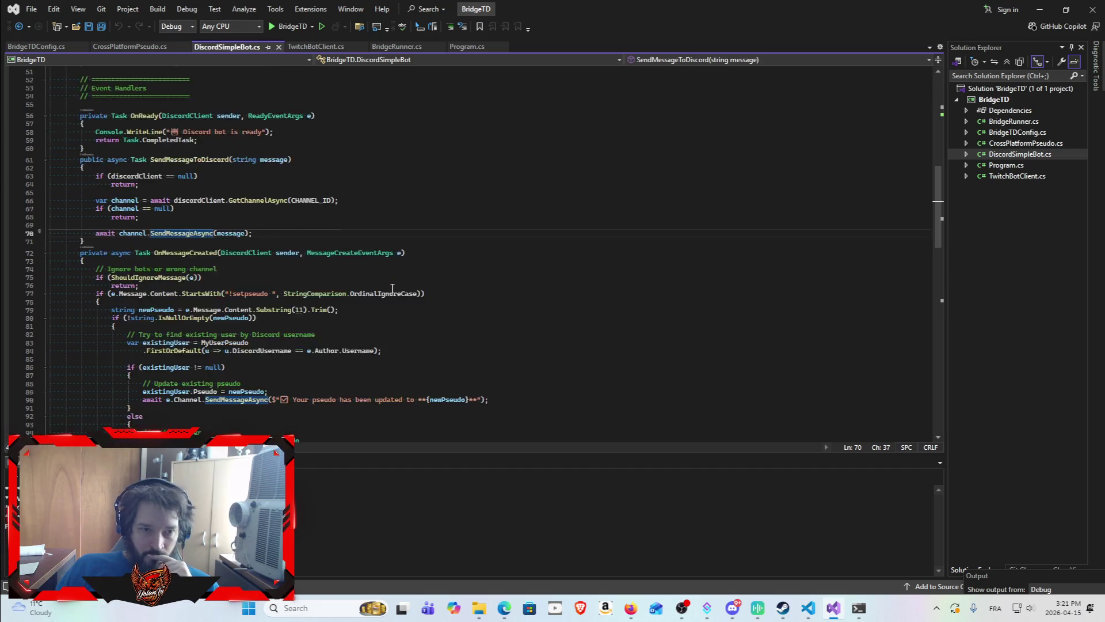
scroll(443, 315, down, 15)
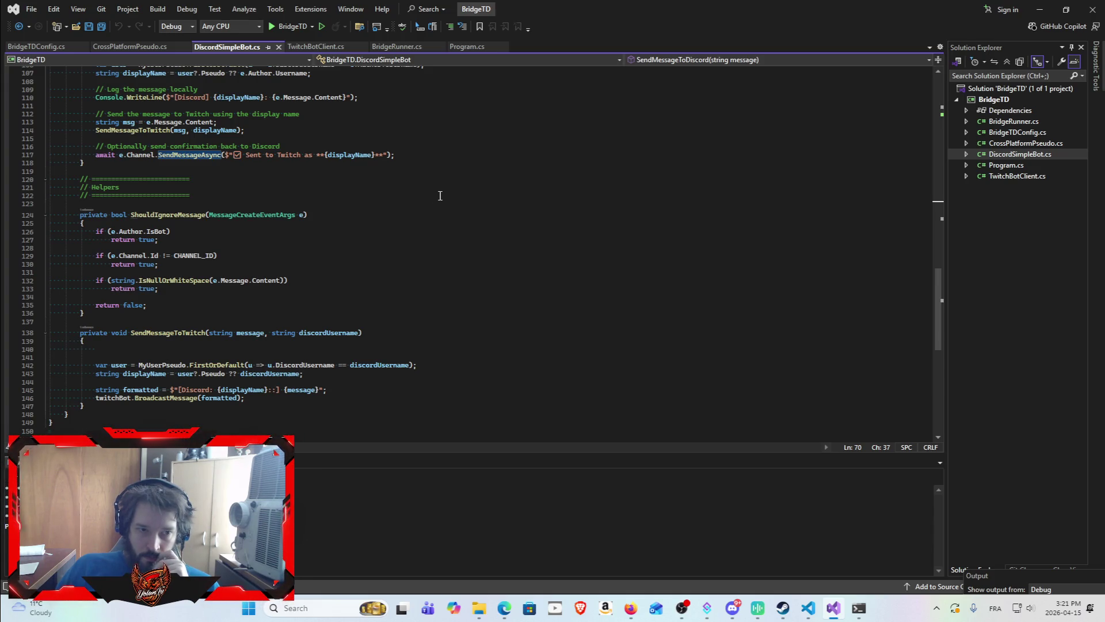
scroll(318, 234, up, 4)
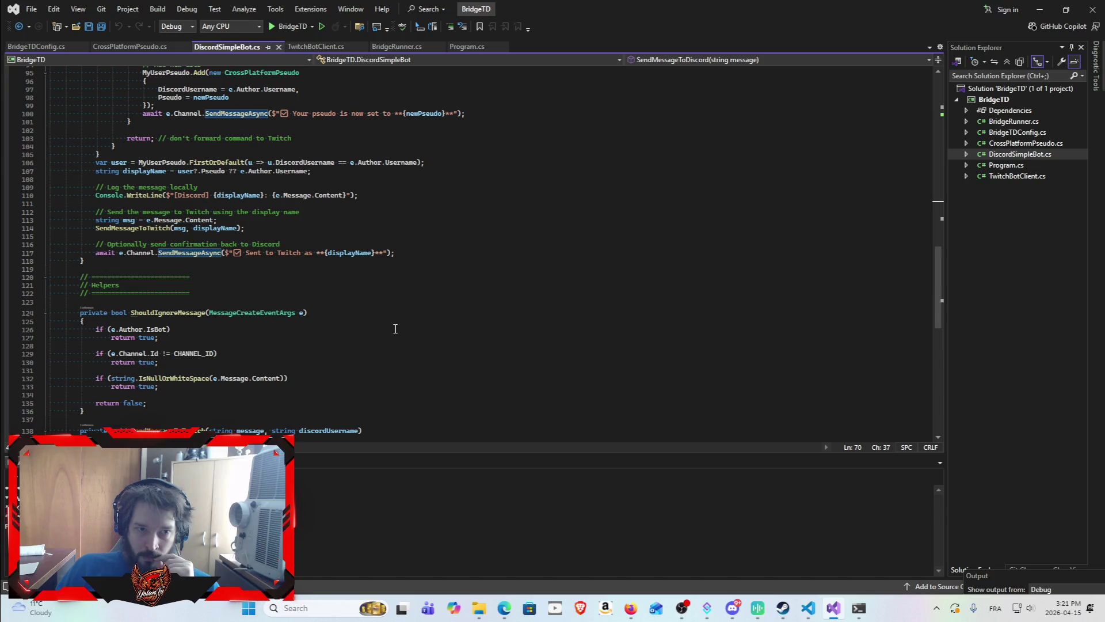
scroll(395, 329, up, 18)
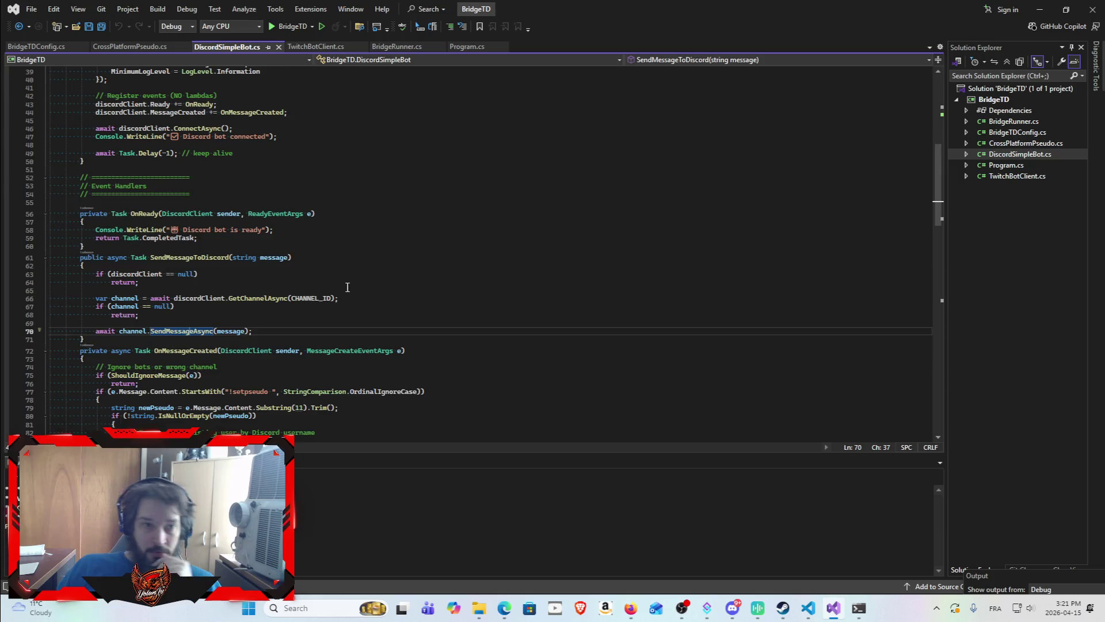
scroll(347, 287, up, 5)
scroll(345, 300, up, 6)
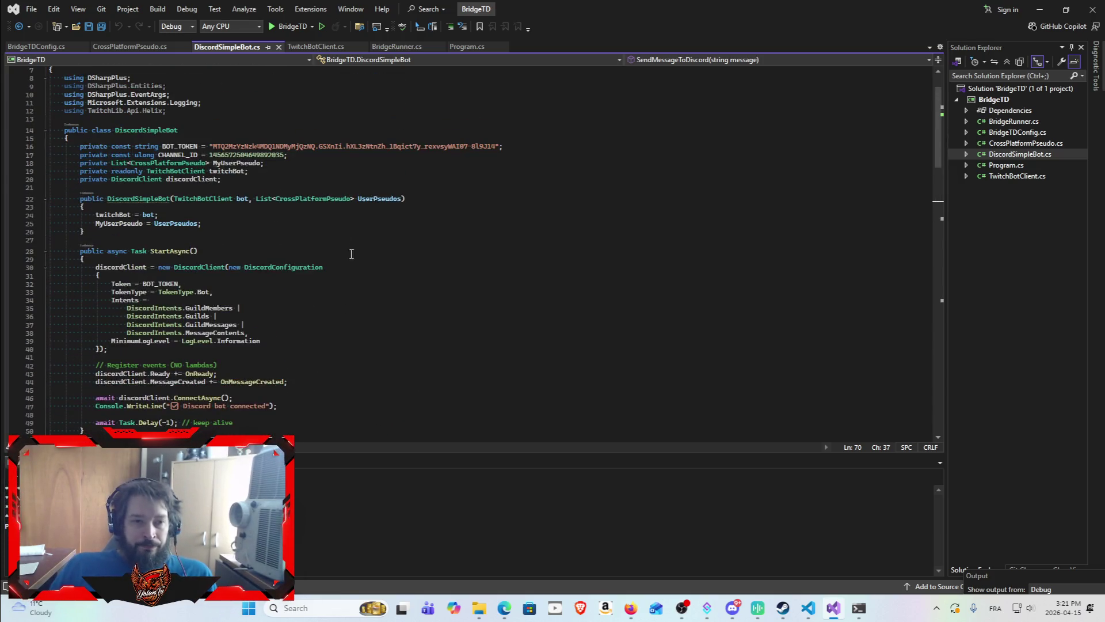
scroll(410, 299, down, 2)
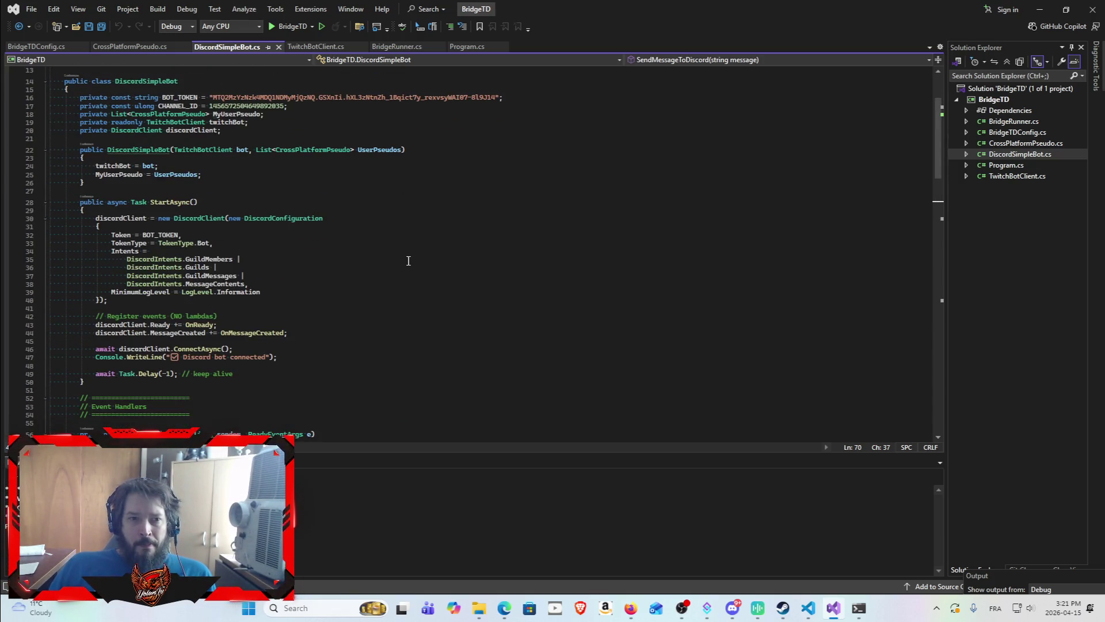
scroll(416, 258, down, 1)
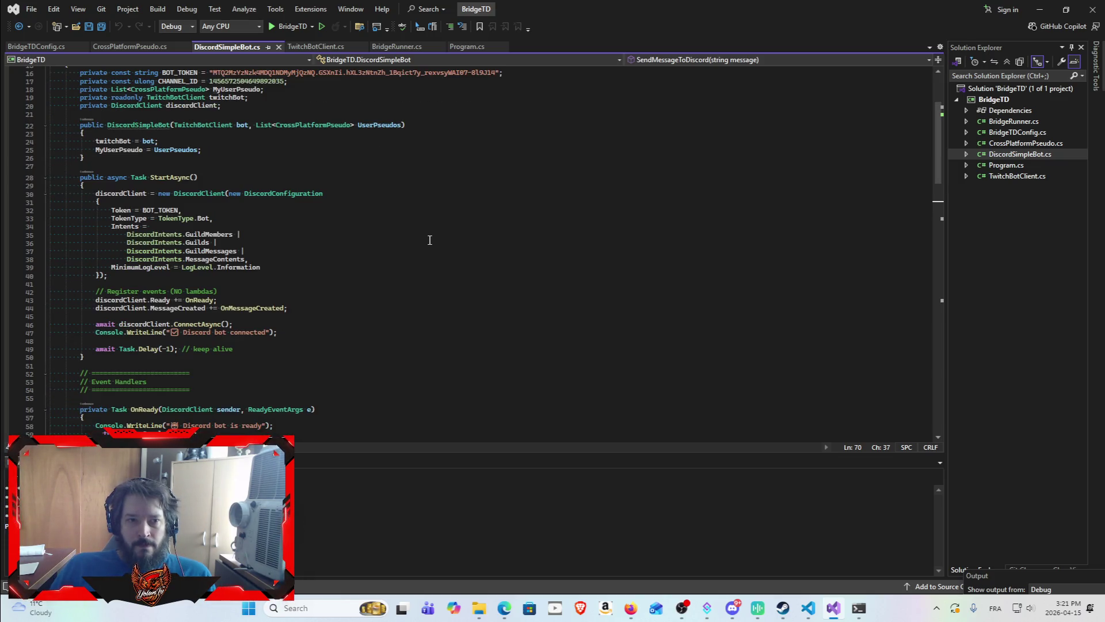
scroll(443, 238, down, 2)
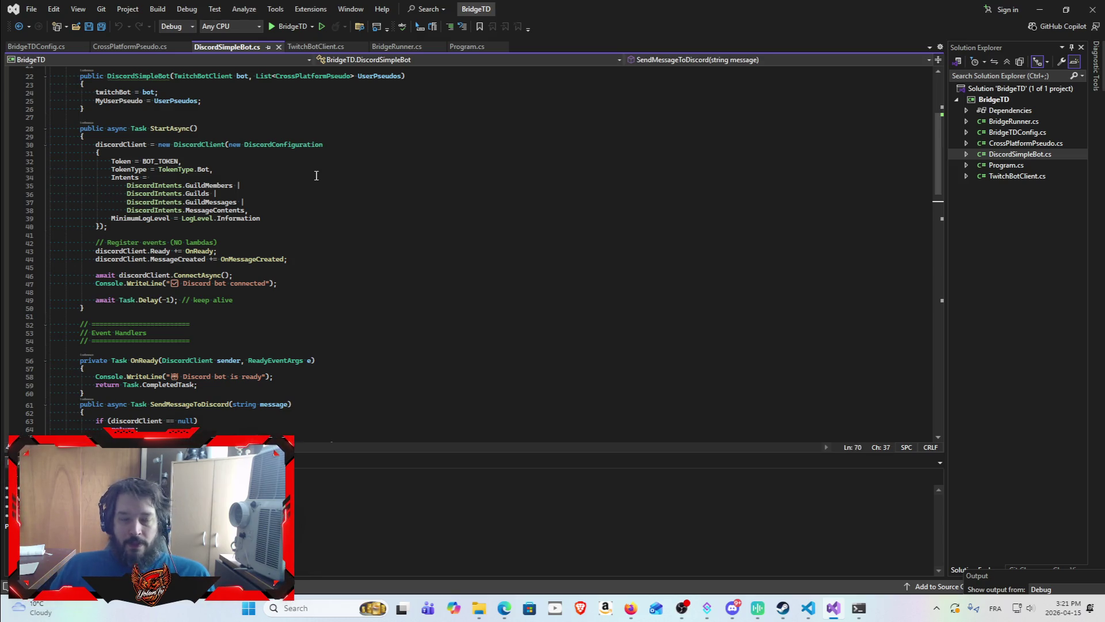
scroll(316, 175, down, 3)
scroll(297, 271, down, 4)
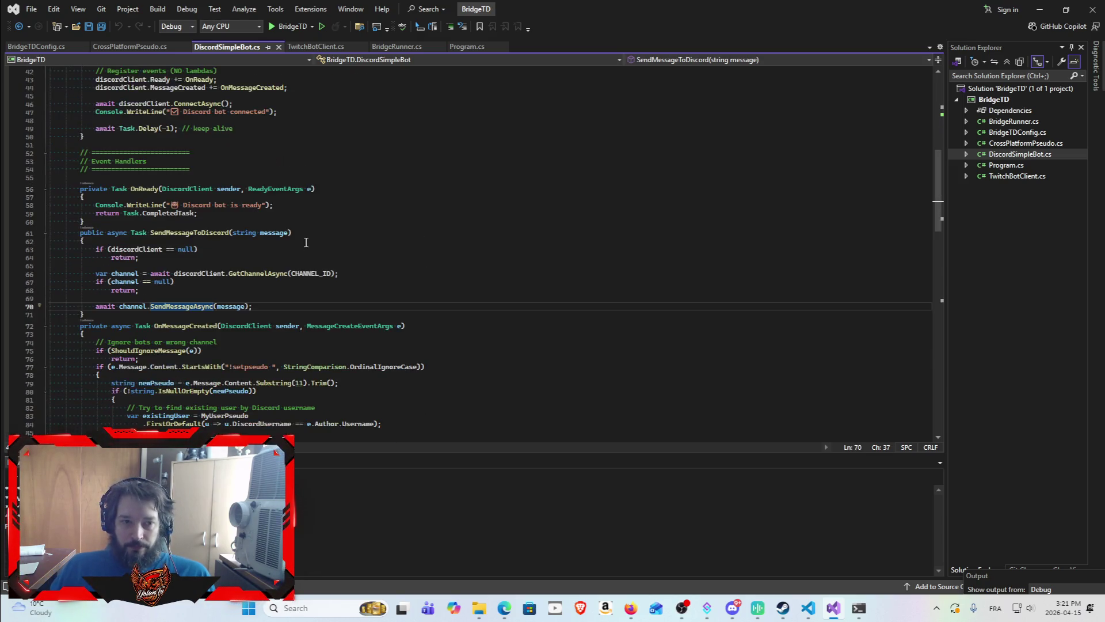
scroll(322, 218, down, 3)
scroll(363, 202, down, 4)
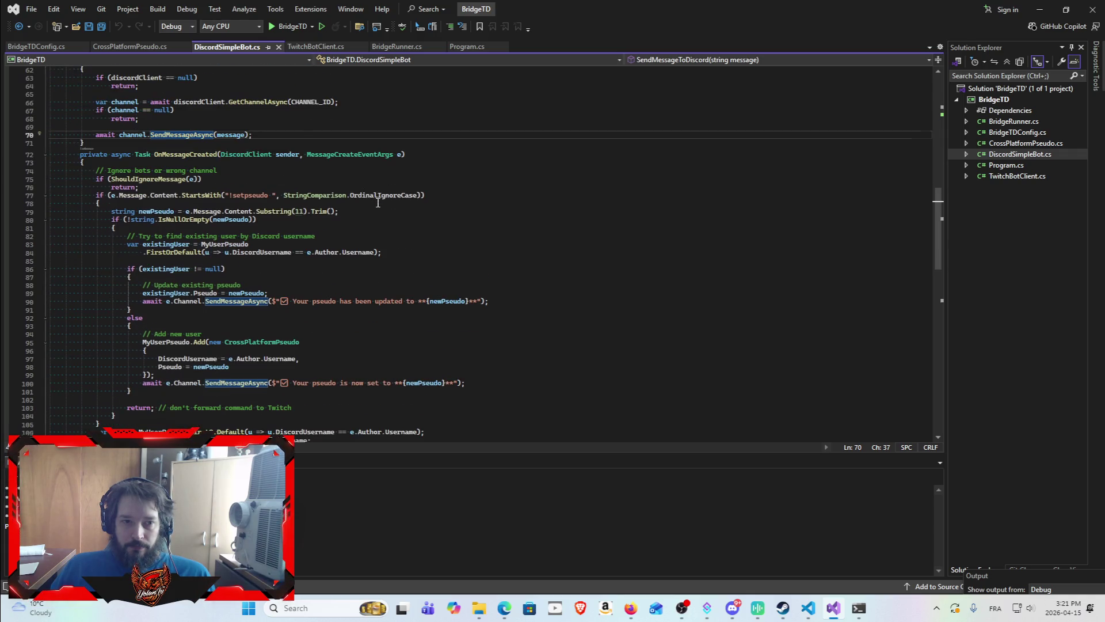
scroll(379, 202, down, 2)
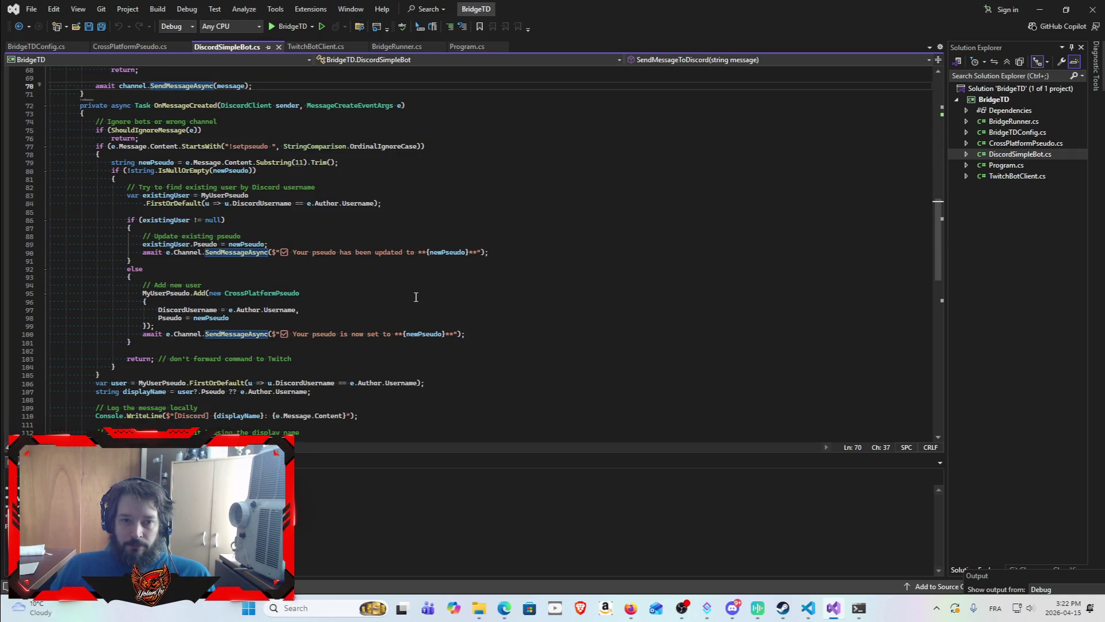
scroll(414, 299, down, 1)
scroll(425, 267, down, 6)
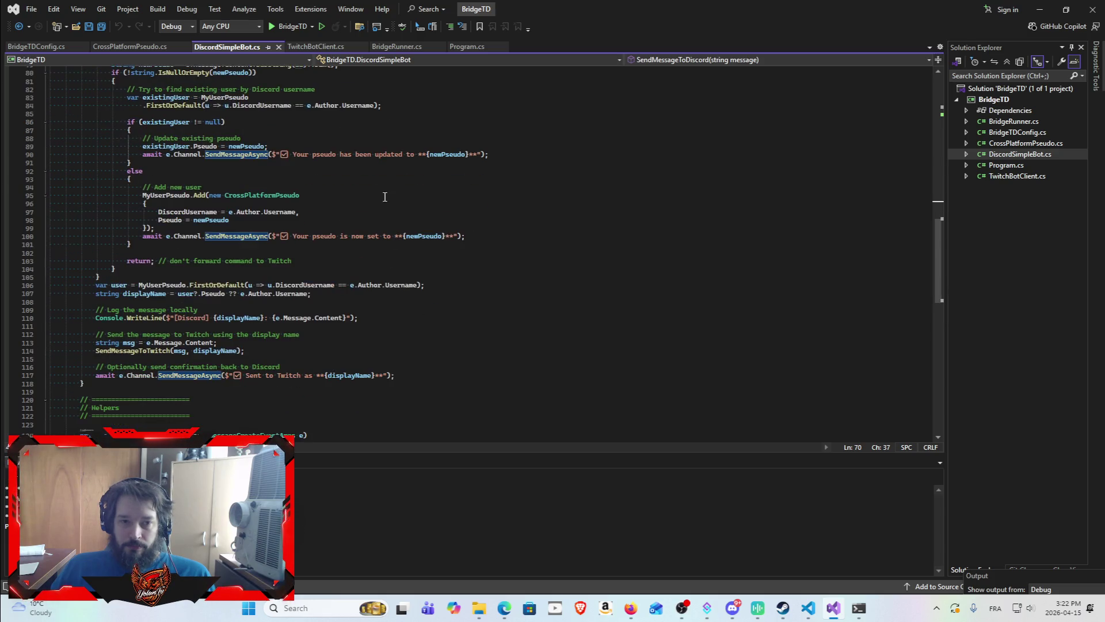
scroll(385, 241, down, 1)
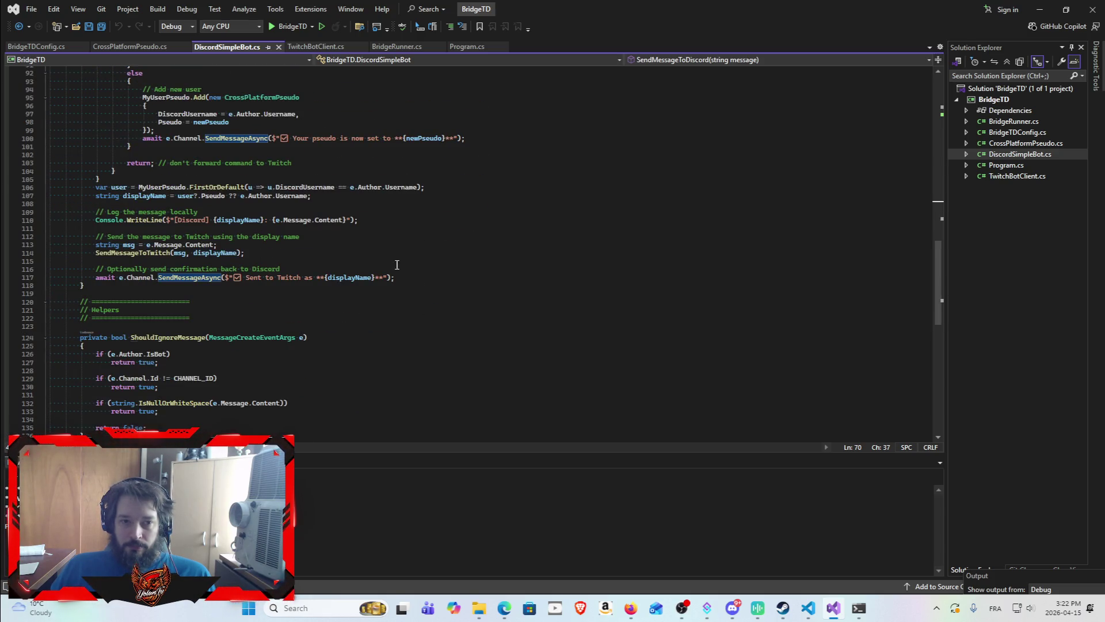
scroll(400, 260, down, 1)
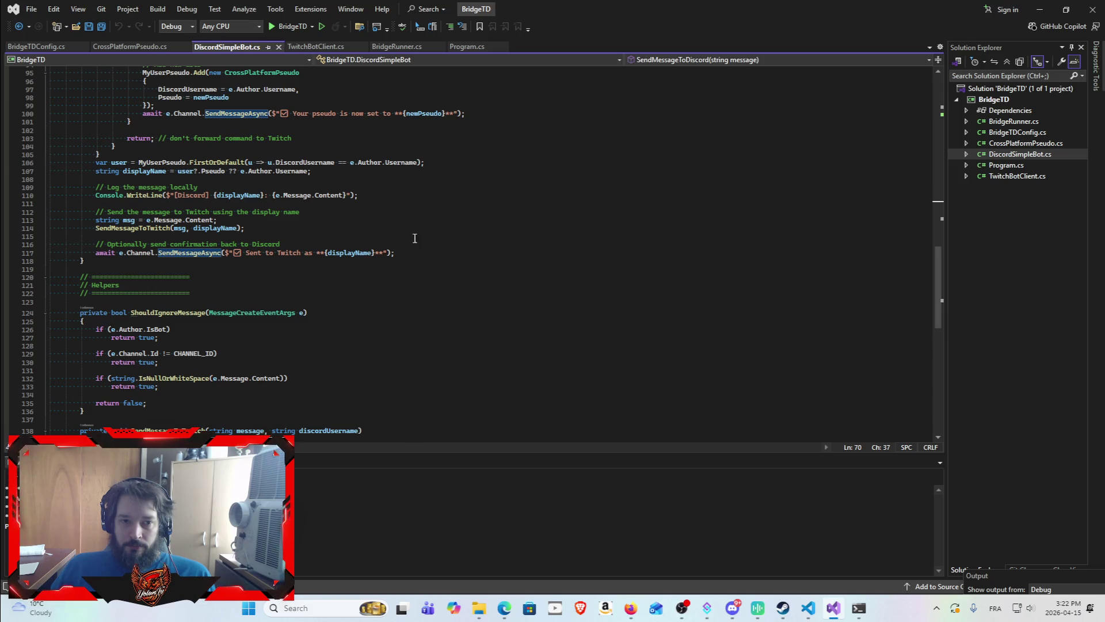
scroll(400, 243, down, 1)
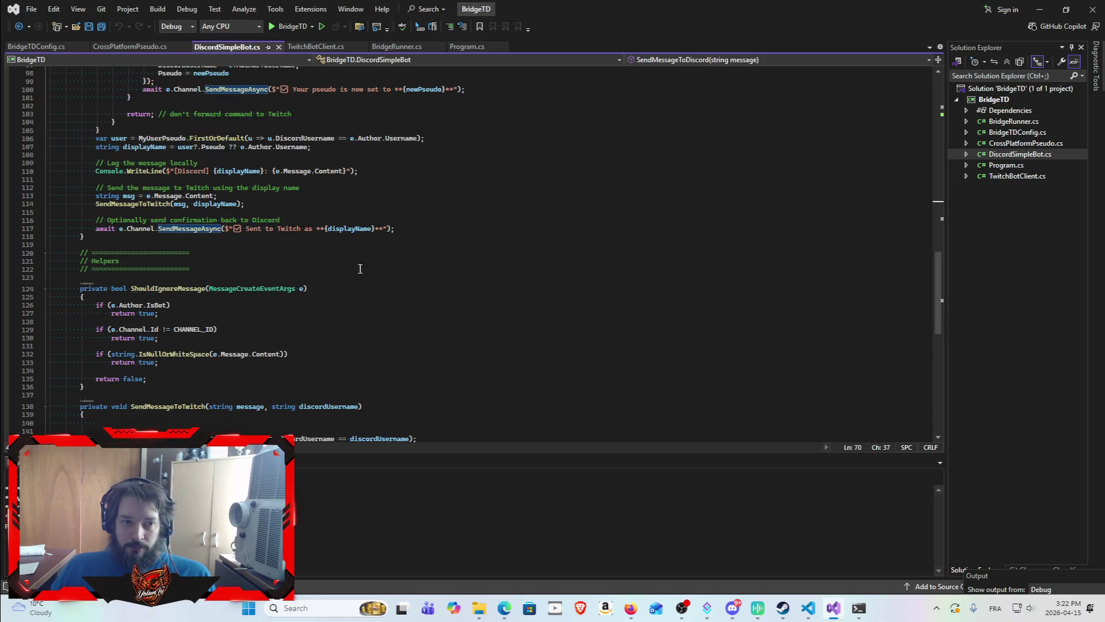
scroll(377, 264, down, 1)
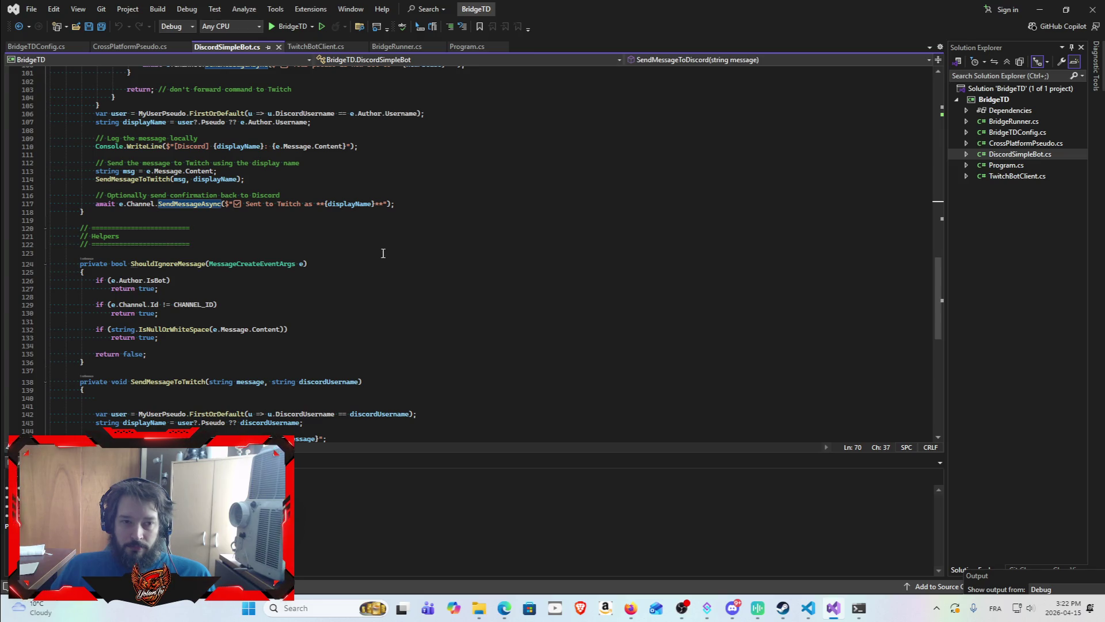
scroll(383, 254, down, 3)
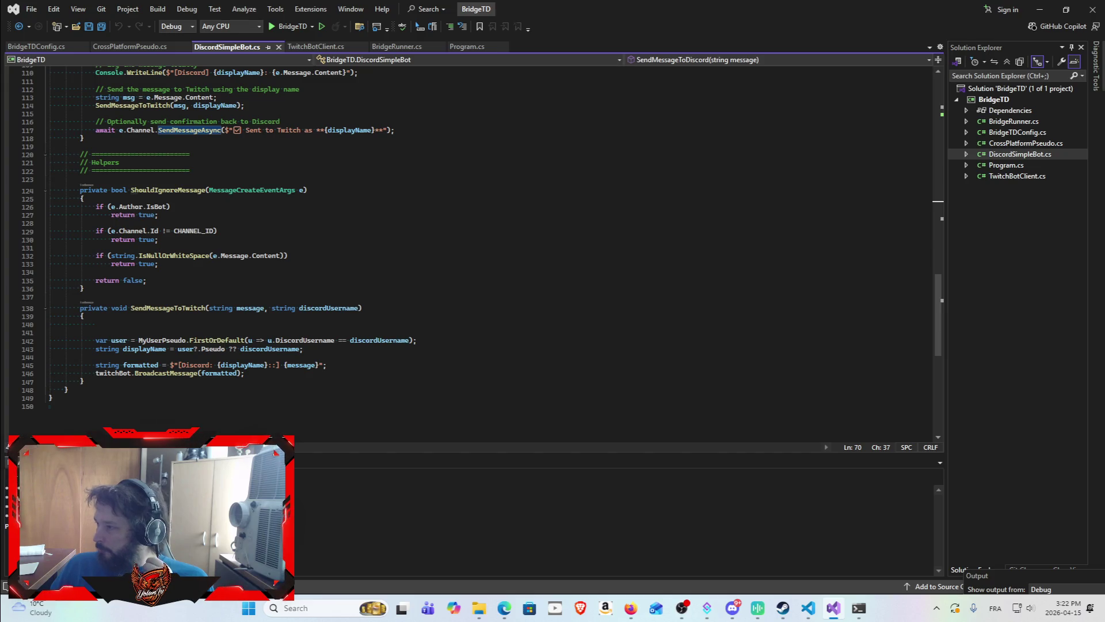
key(alt+Tab)
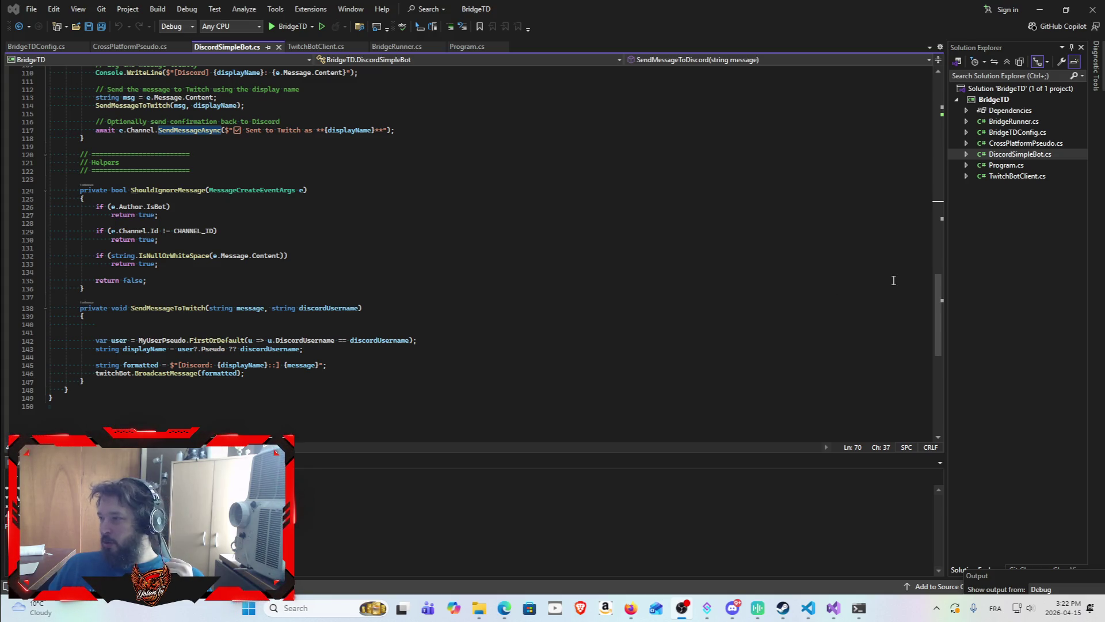
Scroll DiscordSimpleBot.cs back up and minimize Visual Studio to reveal the BlueVPS configure page.
drag(943, 325, 939, 115)
scroll(917, 143, down, 10)
scroll(910, 98, up, 10)
scroll(905, 126, down, 3)
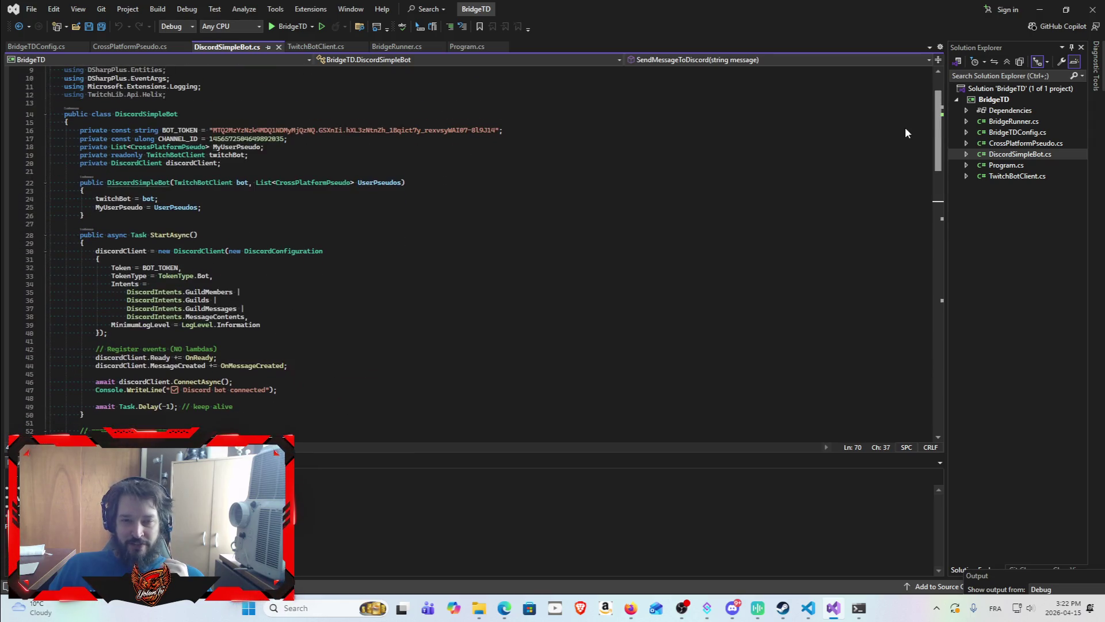
click(1030, 12)
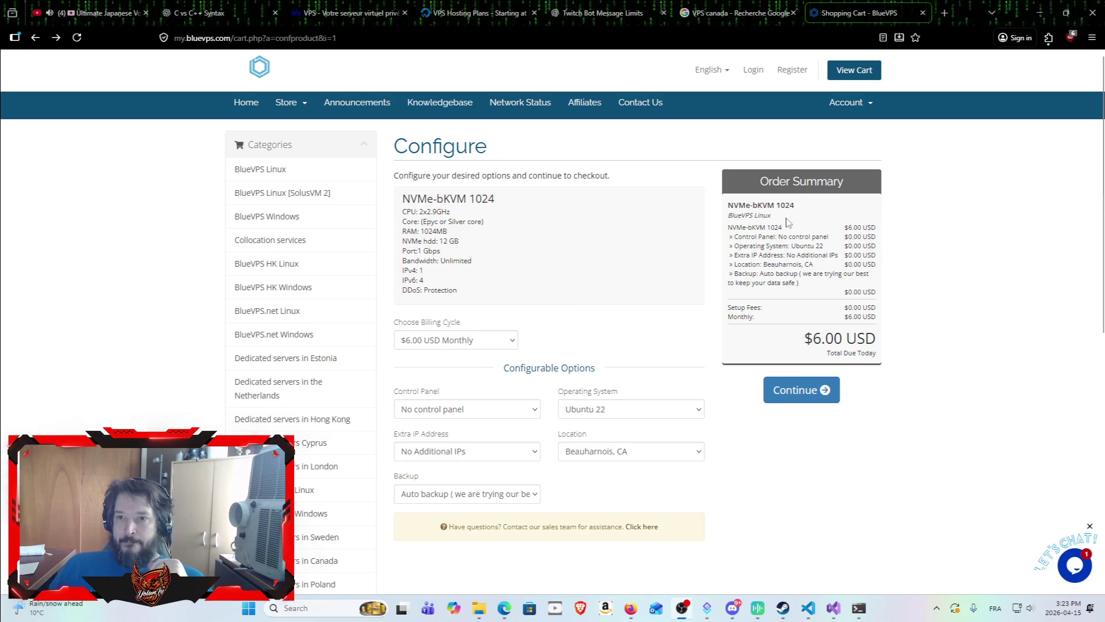
scroll(786, 173, down, 2)
Close the VPS canada search, DigitalOcean and OVHcloud browser tabs, then return to Visual Studio.
click(783, 16)
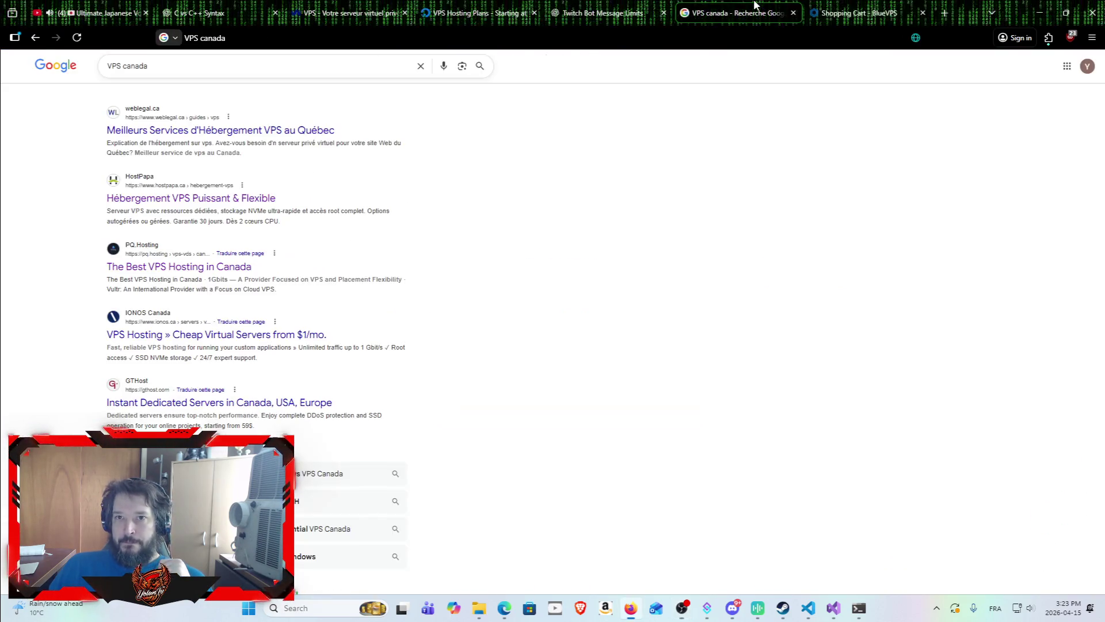
click(793, 13)
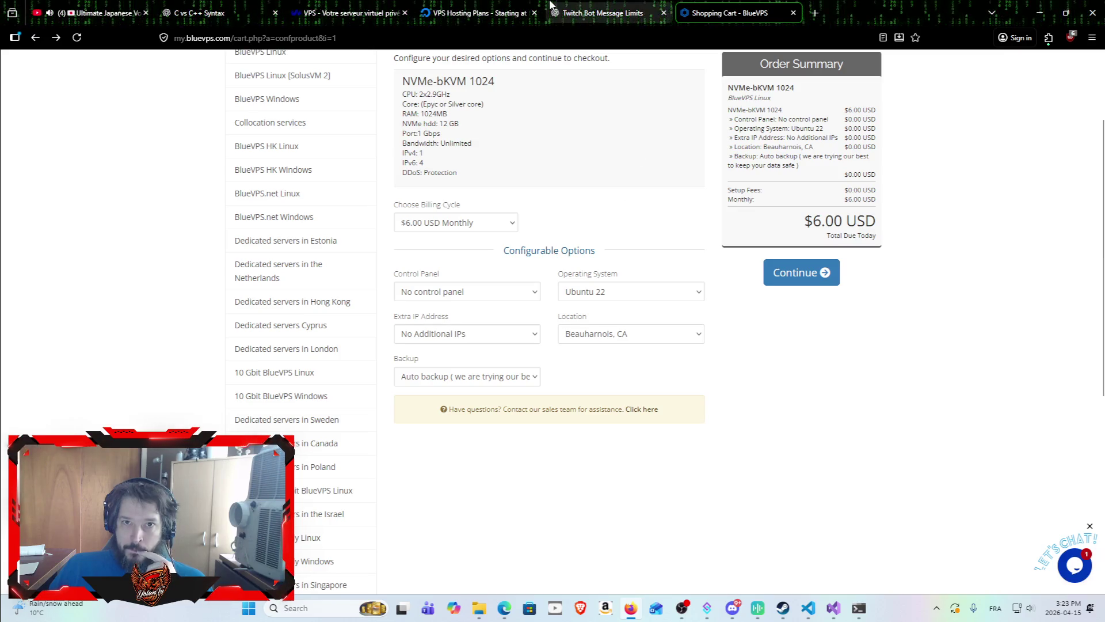
click(460, 12)
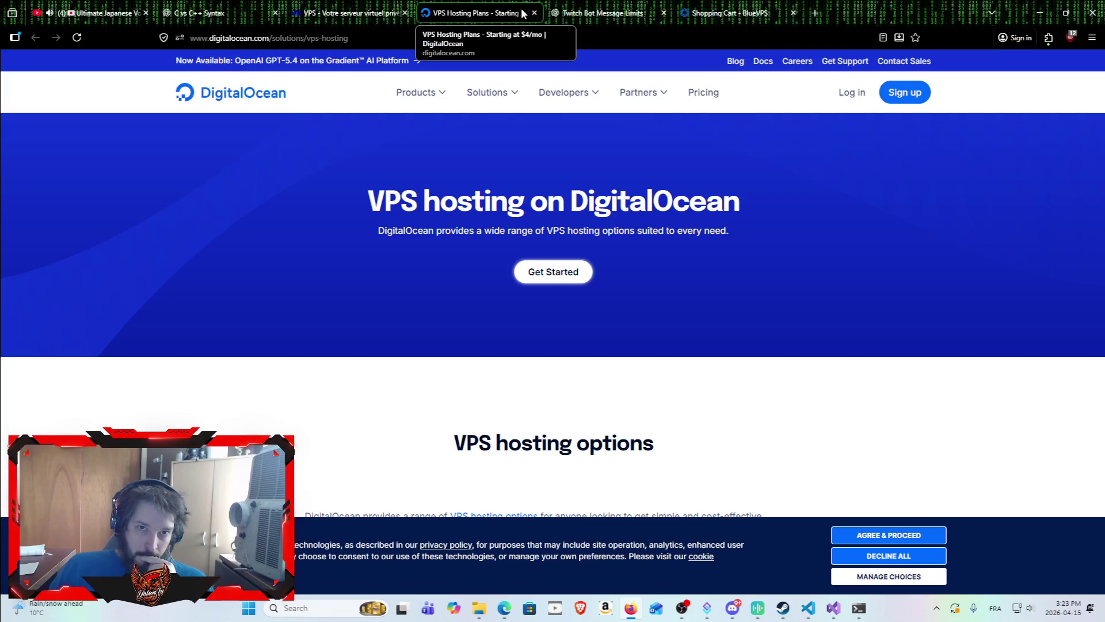
key(ctrl+w)
click(405, 13)
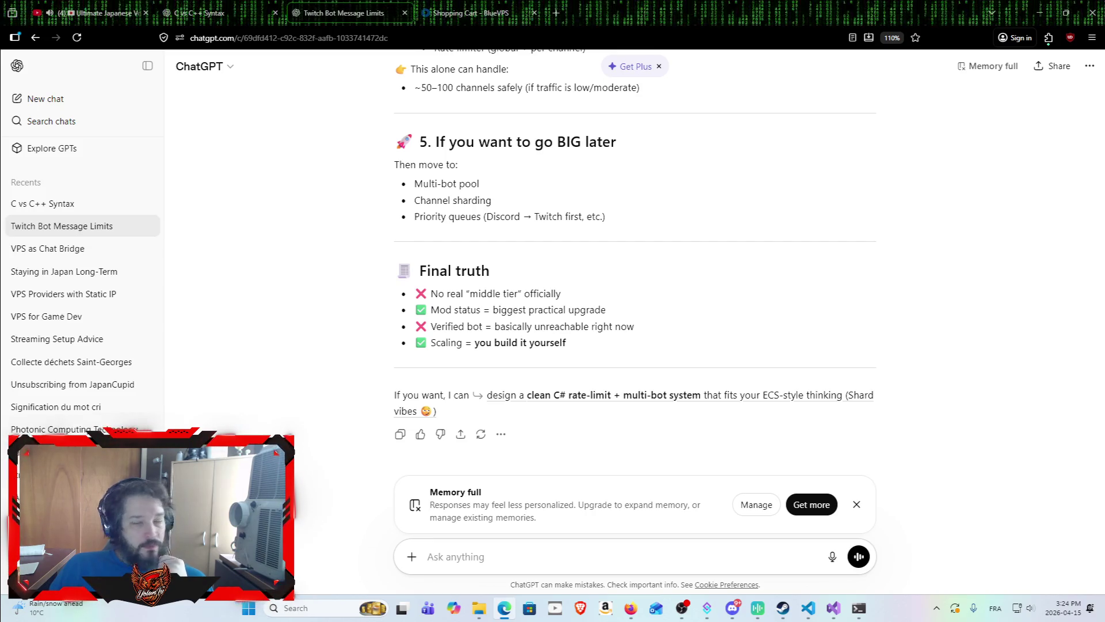
click(828, 610)
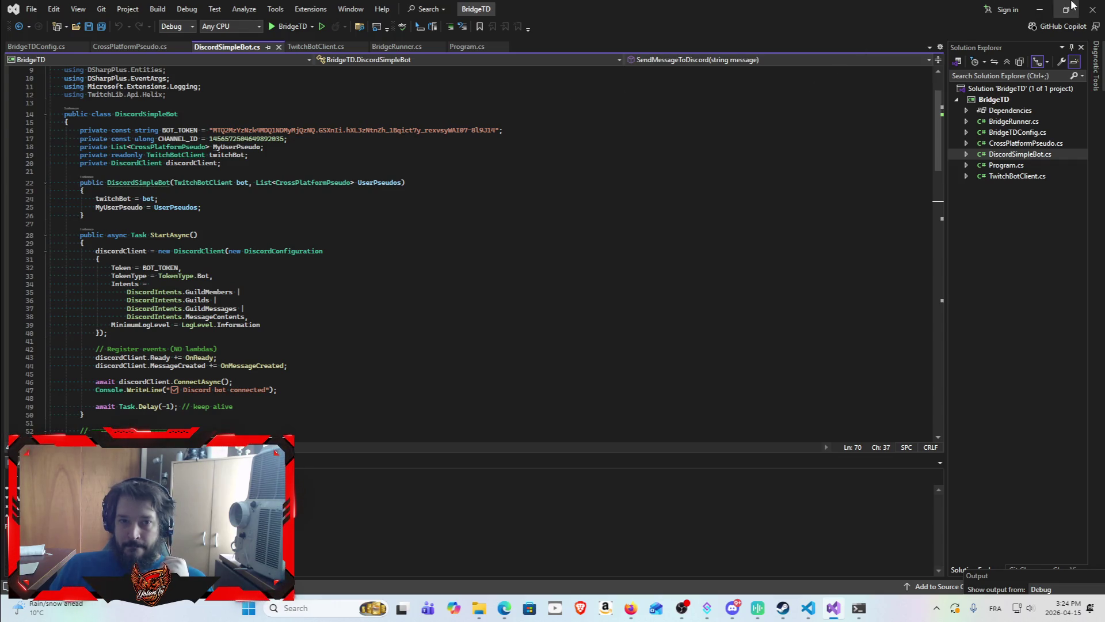
Minimize Visual Studio to bring the ChatGPT Twitch Bot Message Limits chat forward.
click(1045, 4)
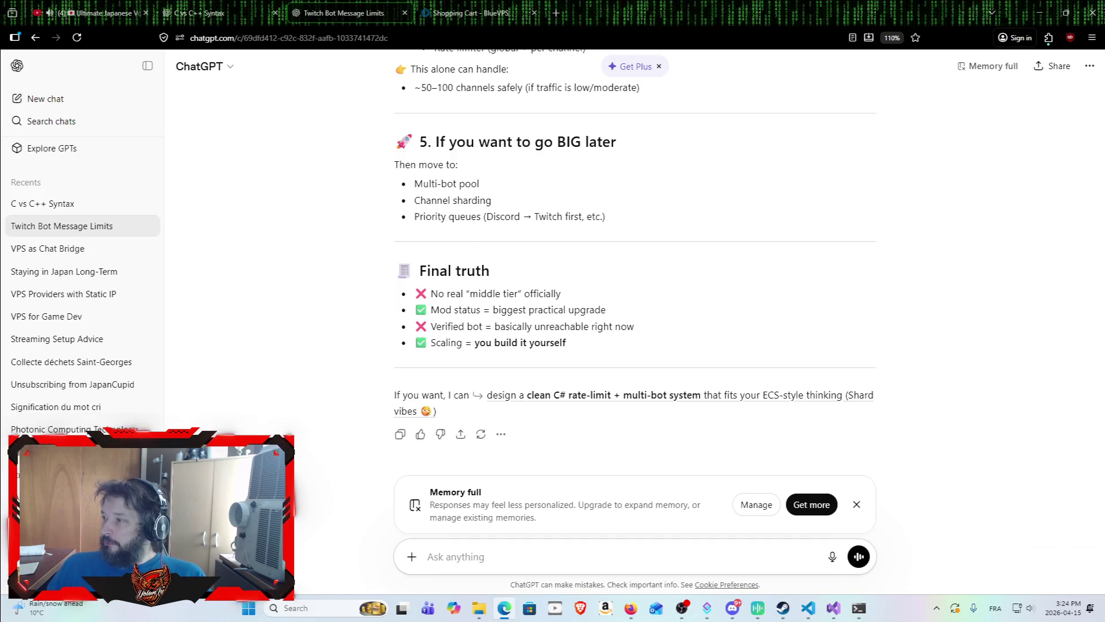
Switch between ChatGPT and BlueVPS, ending on the $6.00 USD NVMe-bKVM 1024 shopping cart.
key(ctrl+Tab)
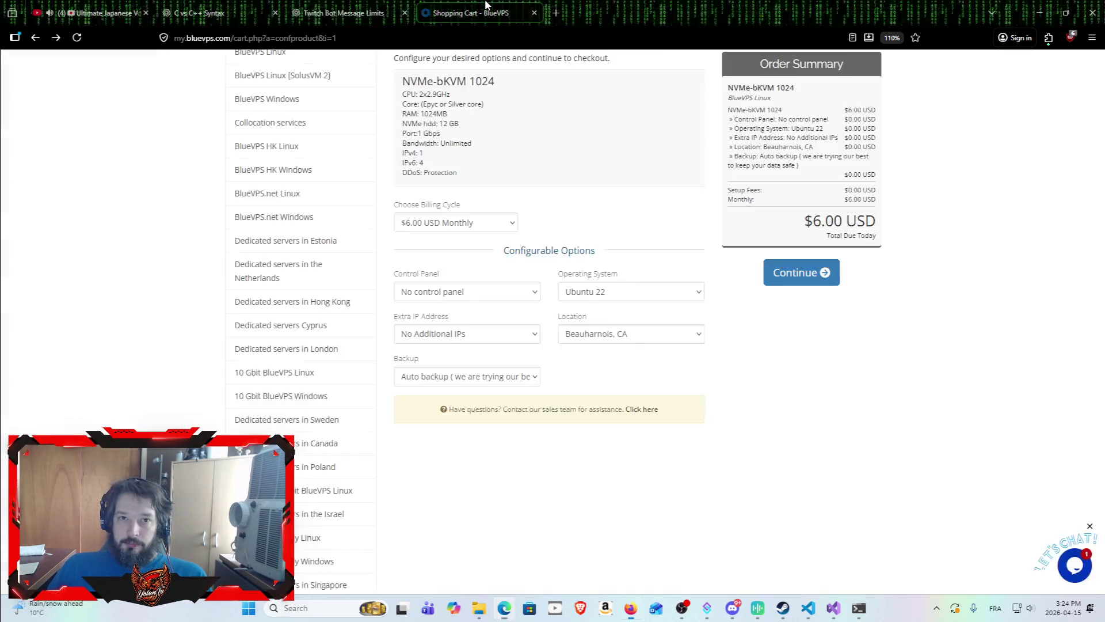
click(346, 7)
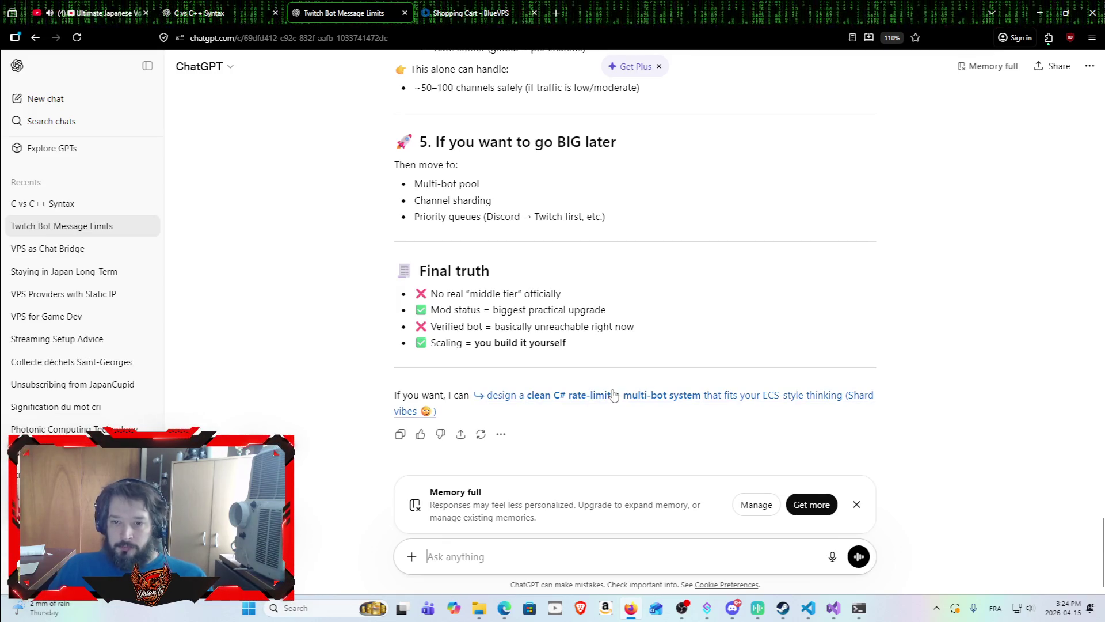
click(471, 4)
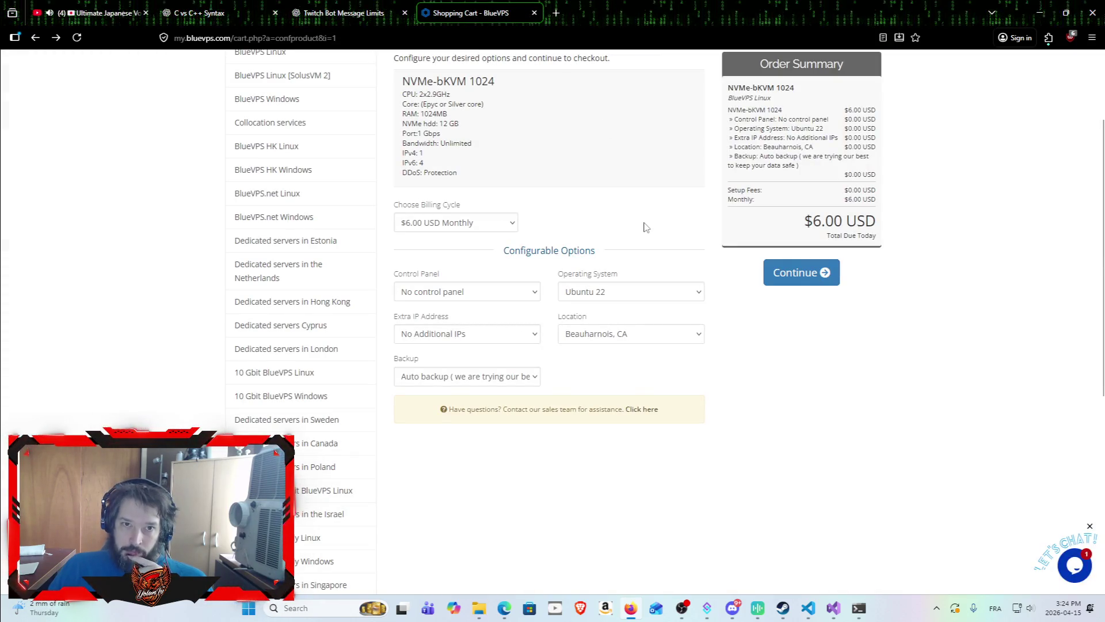
Load base44.com in a new tab and open the Polyglot Academy project.
click(552, 10)
text(BASE44.com/)
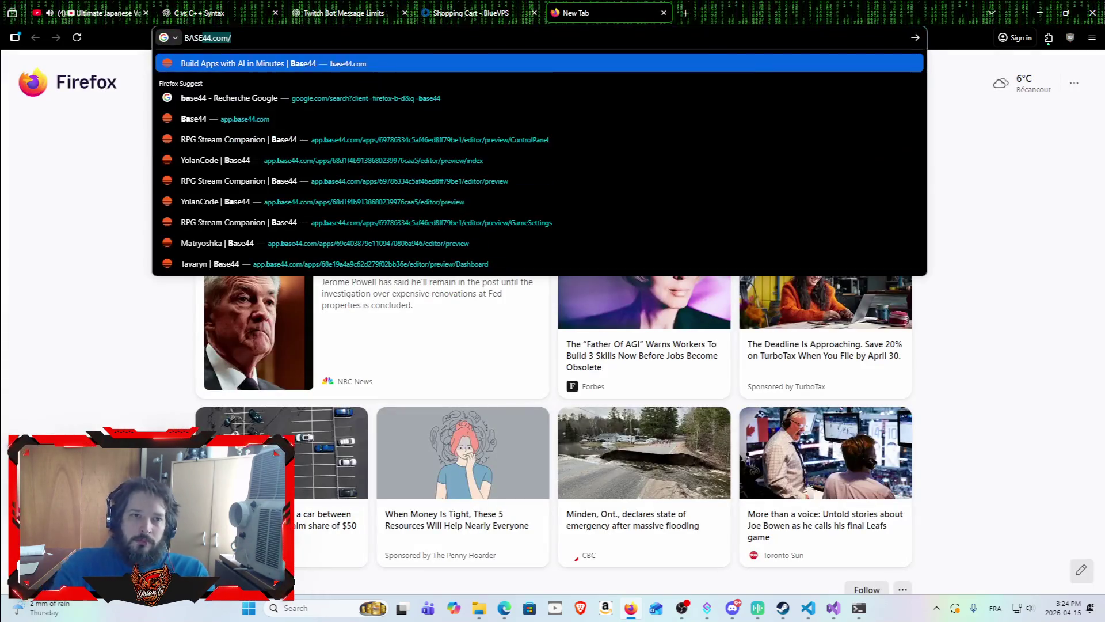
key(Return)
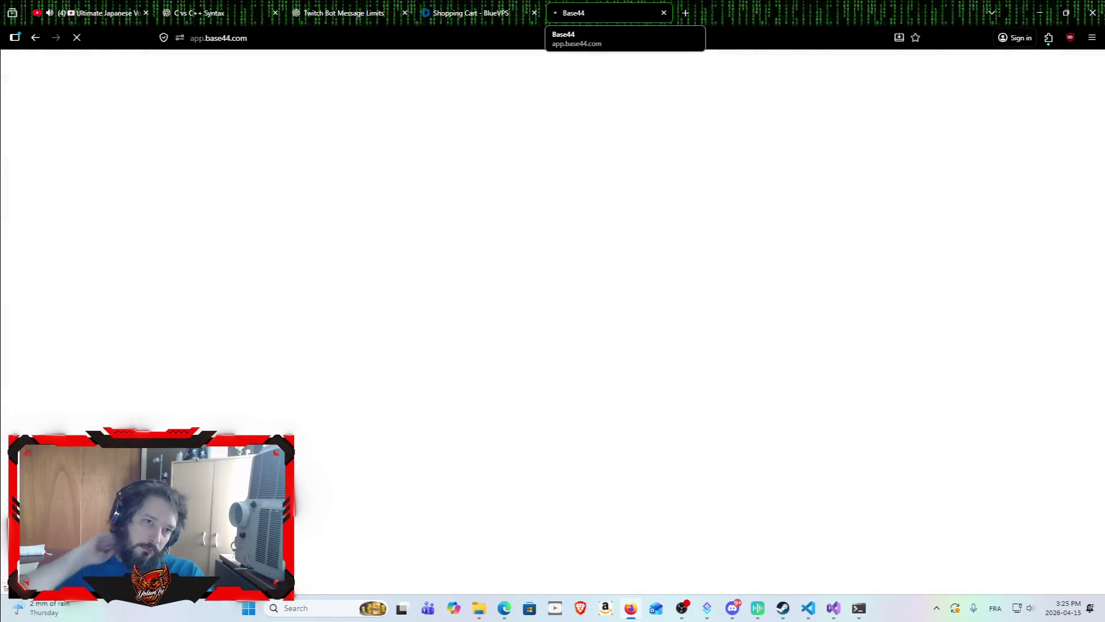
scroll(713, 207, down, 3)
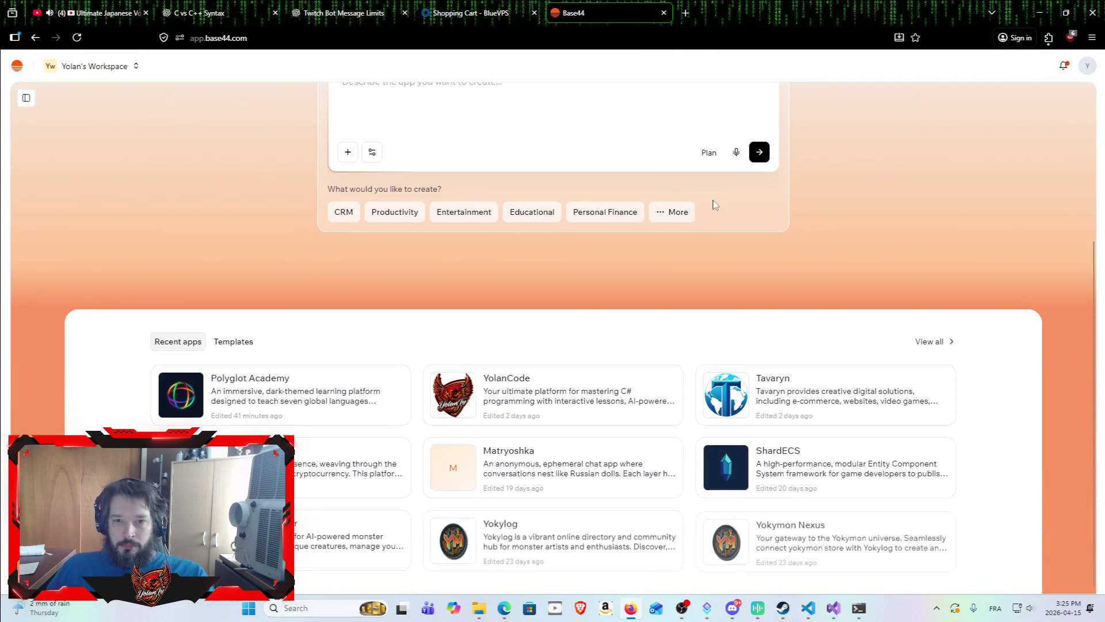
click(319, 389)
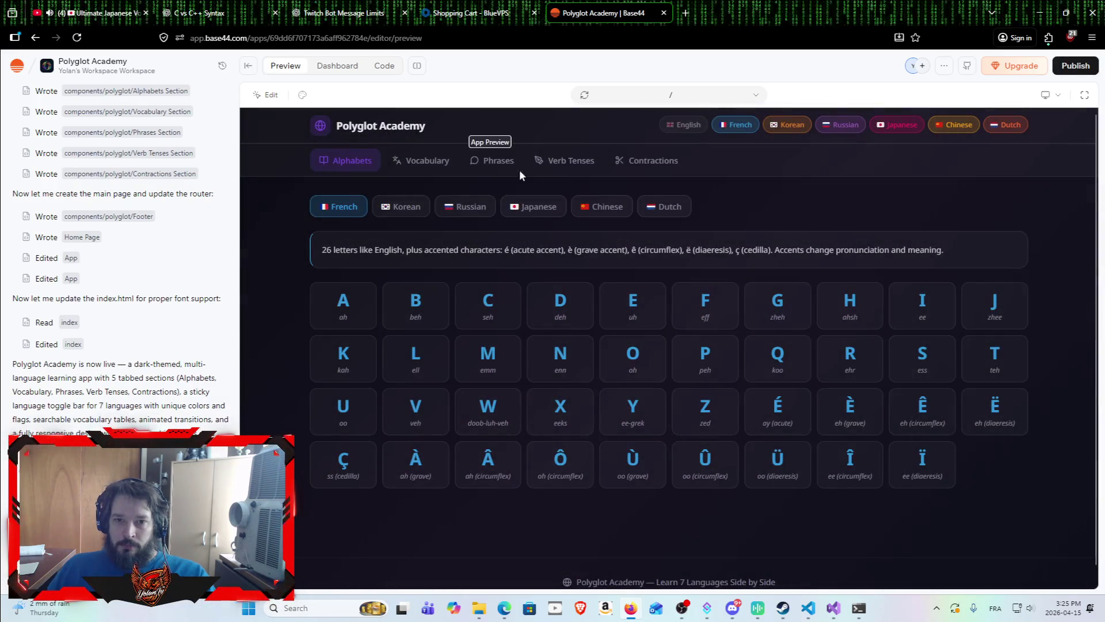
Copy the published app URL from Publish and open poly-lingo-path.base44.app.
click(1076, 65)
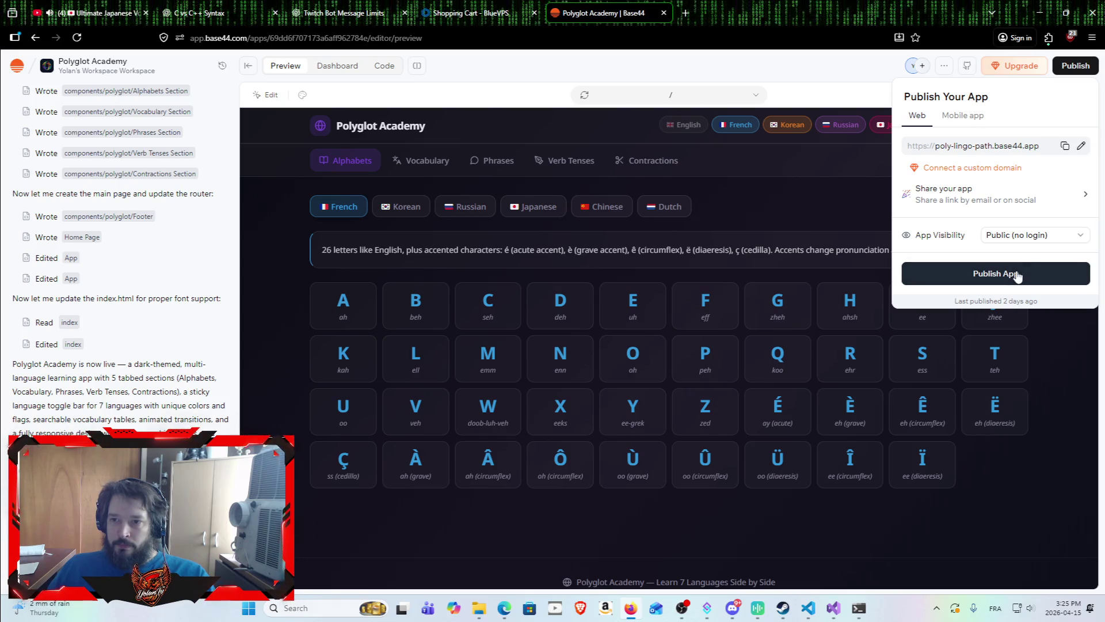
click(1065, 146)
click(619, 34)
text(https://poly-lingo-path.base44.app)
key(Return)
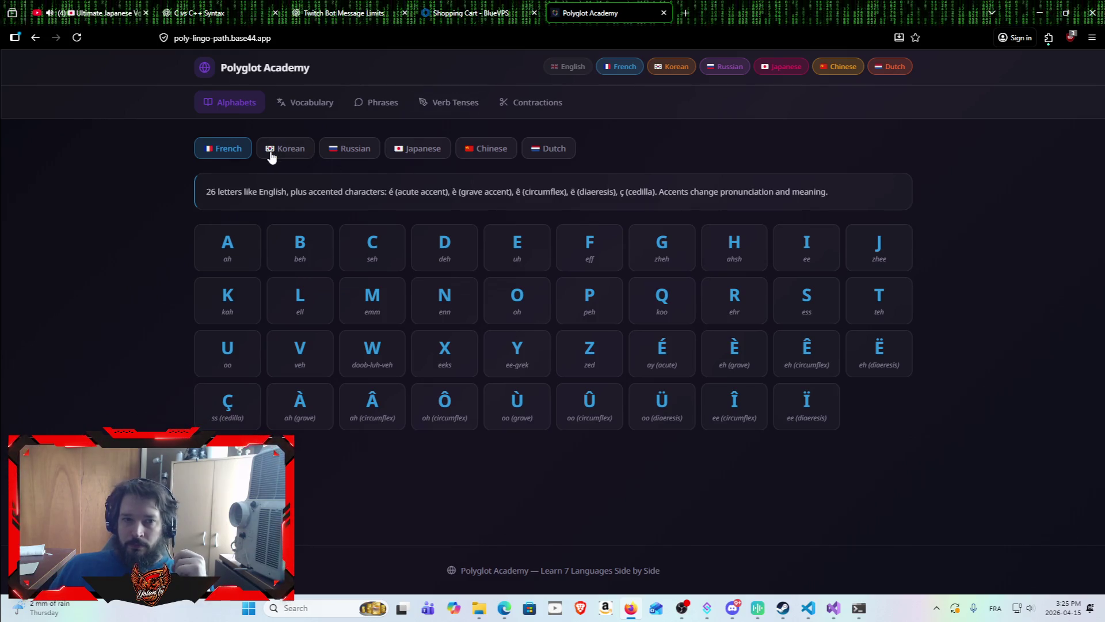
In Vocabulary, hide French, Russian, Korean, Chinese and Dutch, then browse the English–Japanese list.
click(312, 104)
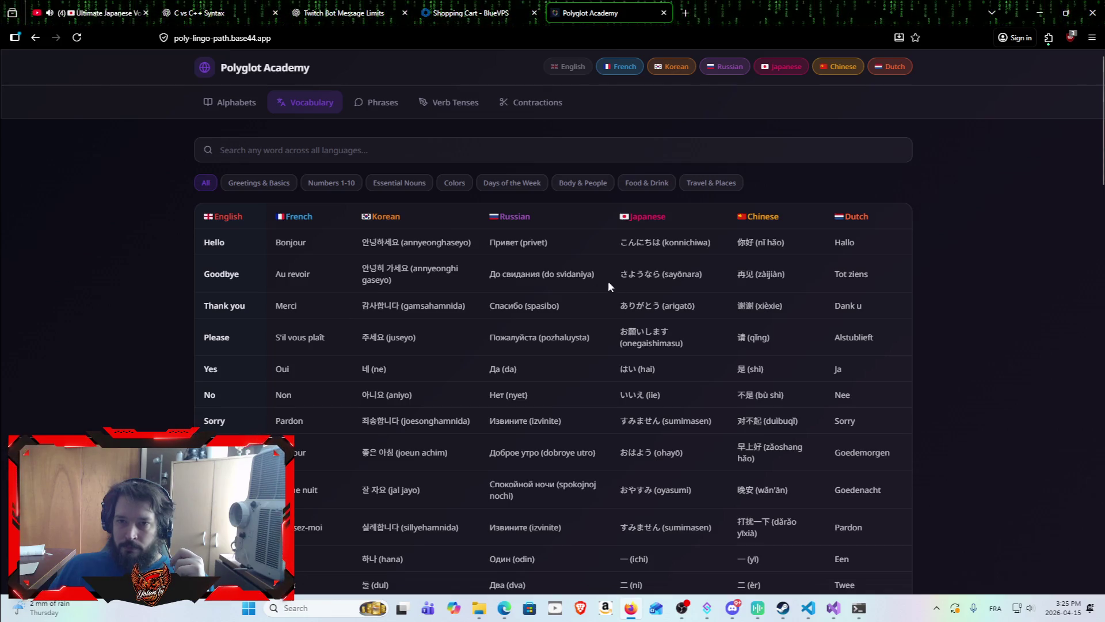
click(634, 68)
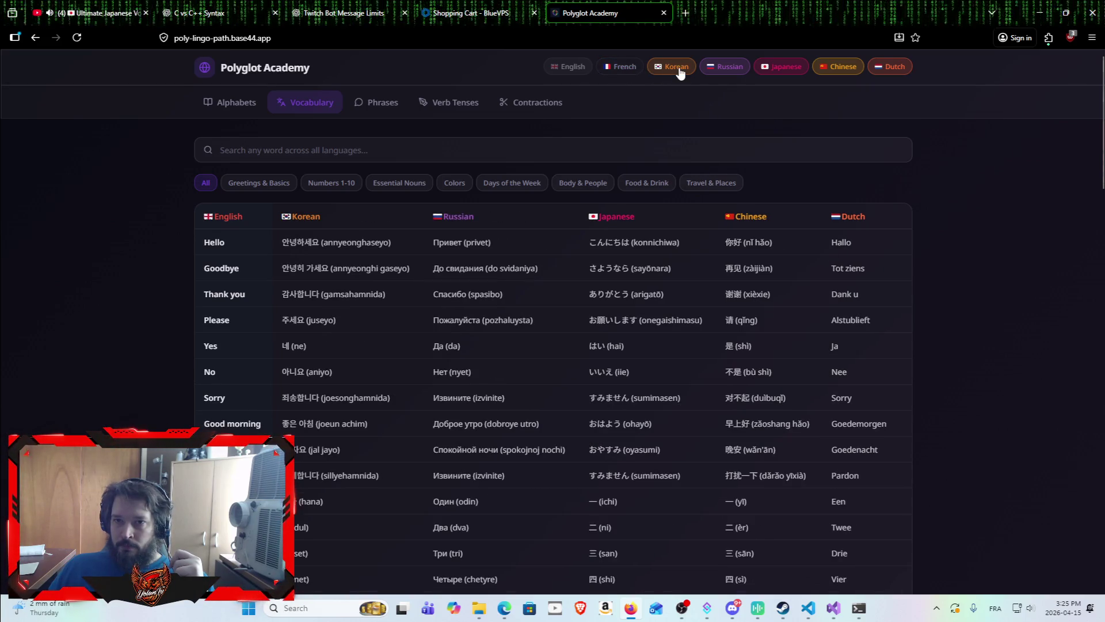
click(727, 67)
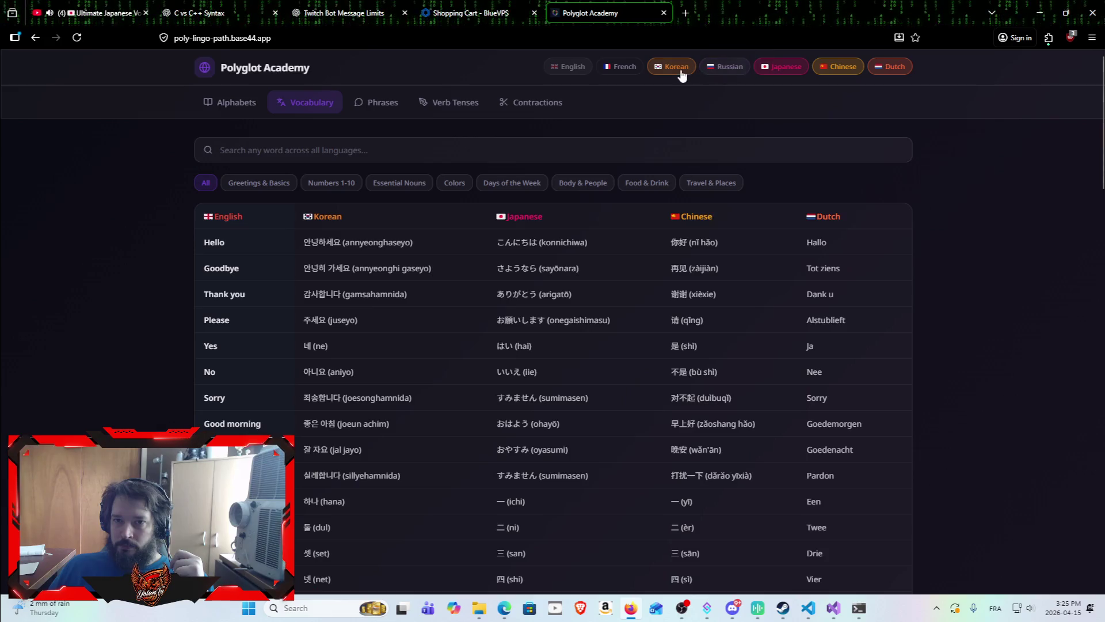
click(675, 66)
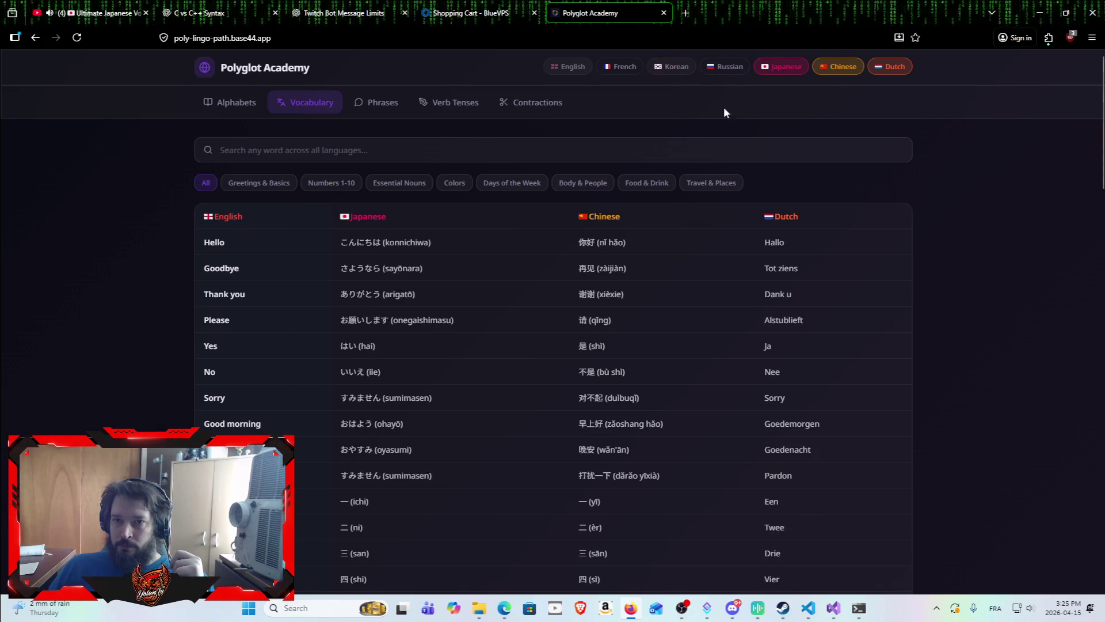
click(852, 73)
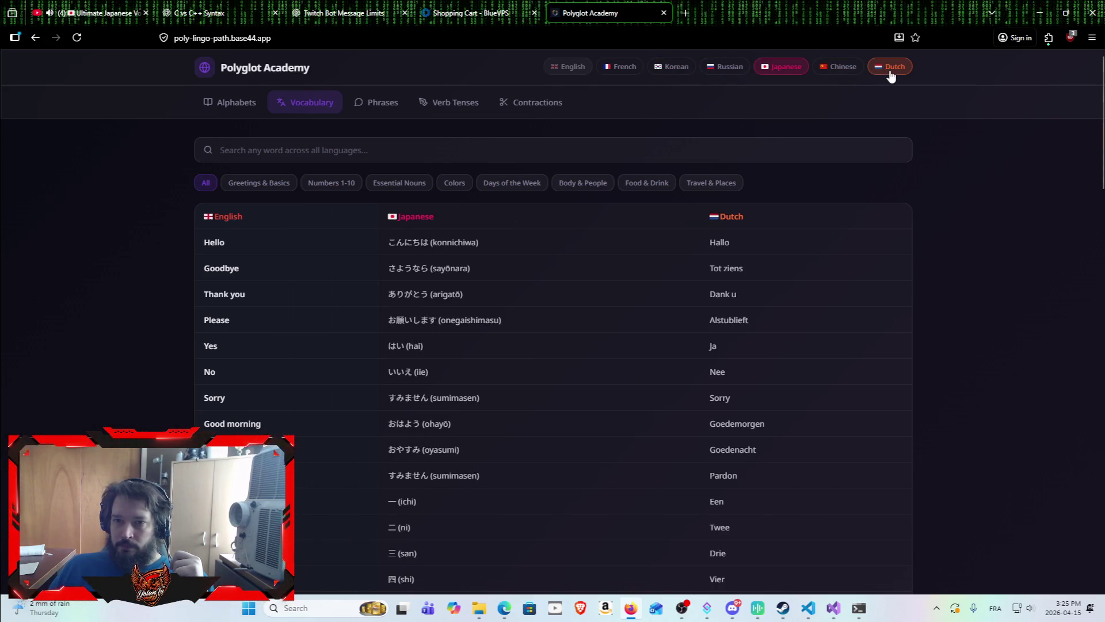
click(875, 74)
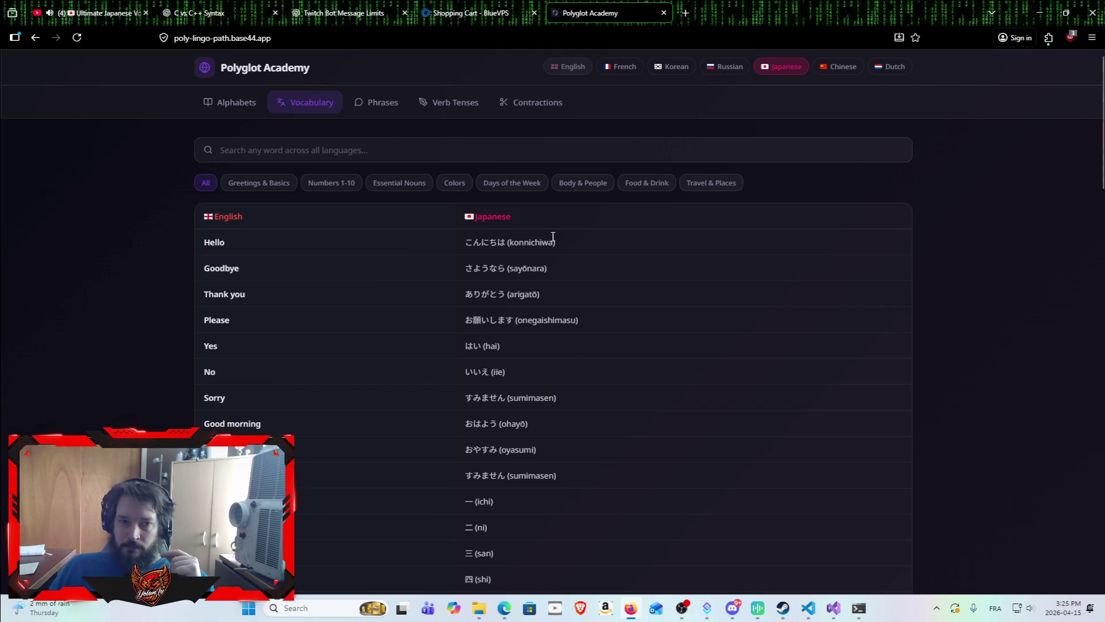
scroll(553, 199, down, 1)
scroll(553, 199, down, 1)
scroll(663, 362, down, 2)
scroll(656, 345, down, 5)
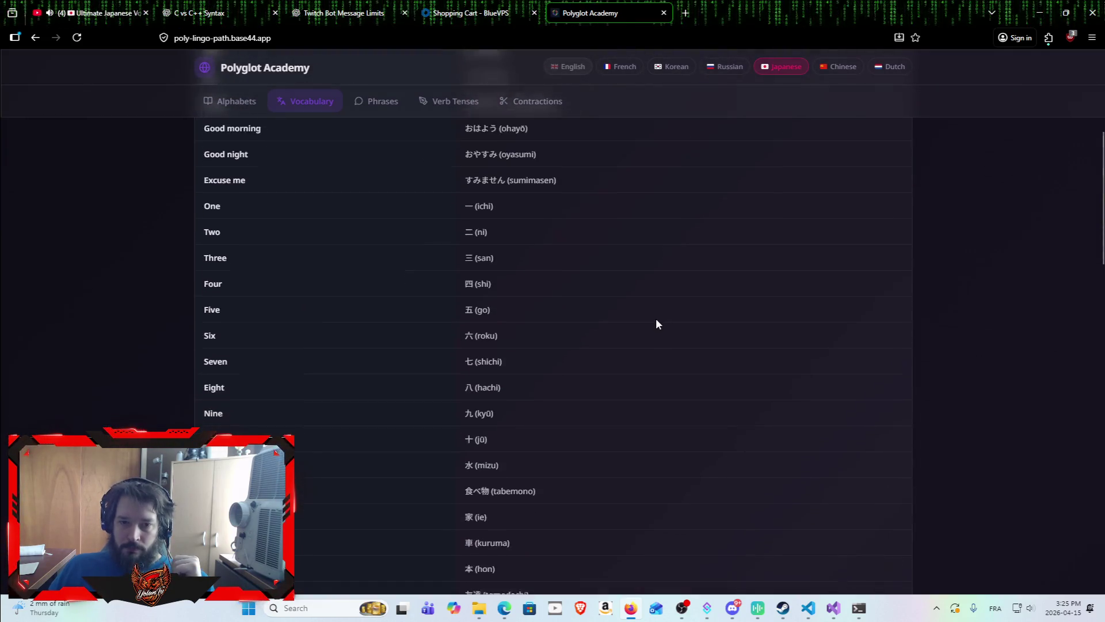
scroll(578, 345, down, 6)
scroll(610, 322, down, 4)
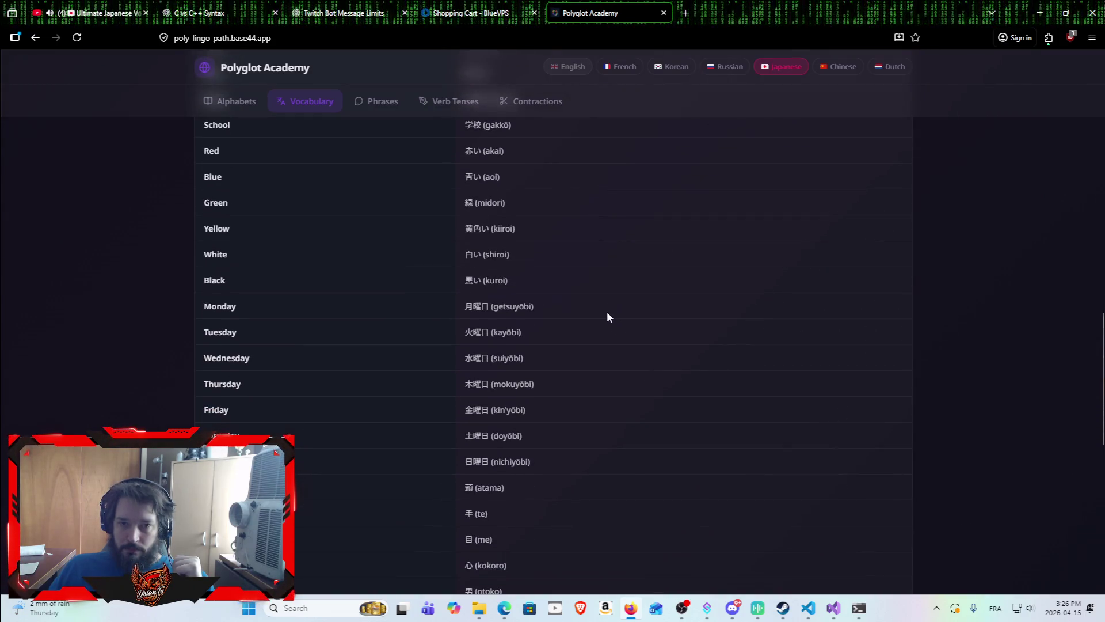
scroll(608, 328, down, 1)
Load base44.com in a new browser tab.
key(ctrl+t)
text(BASE)
key(Return)
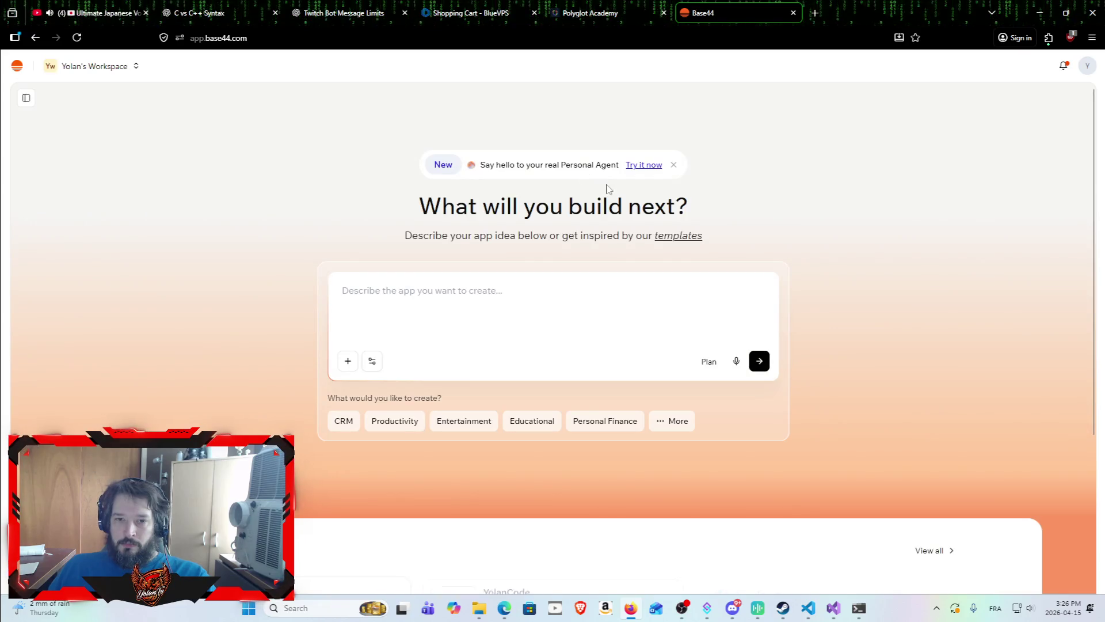
Open the Polyglot Academy editor, send the add-more-vocabulary prompt, and return to the live site.
scroll(420, 193, down, 3)
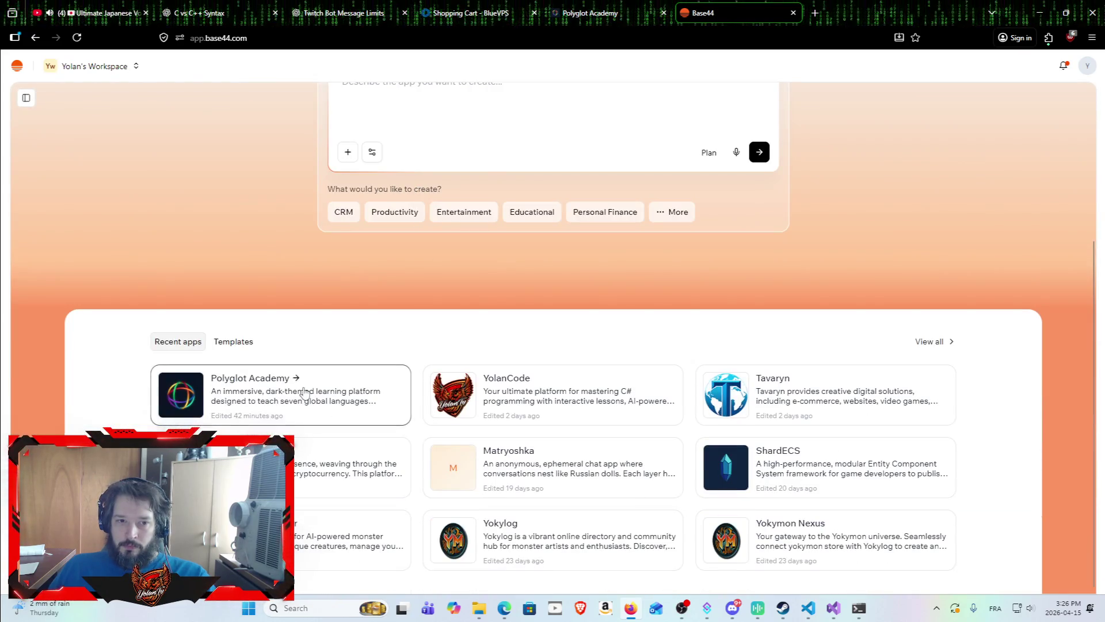
click(305, 391)
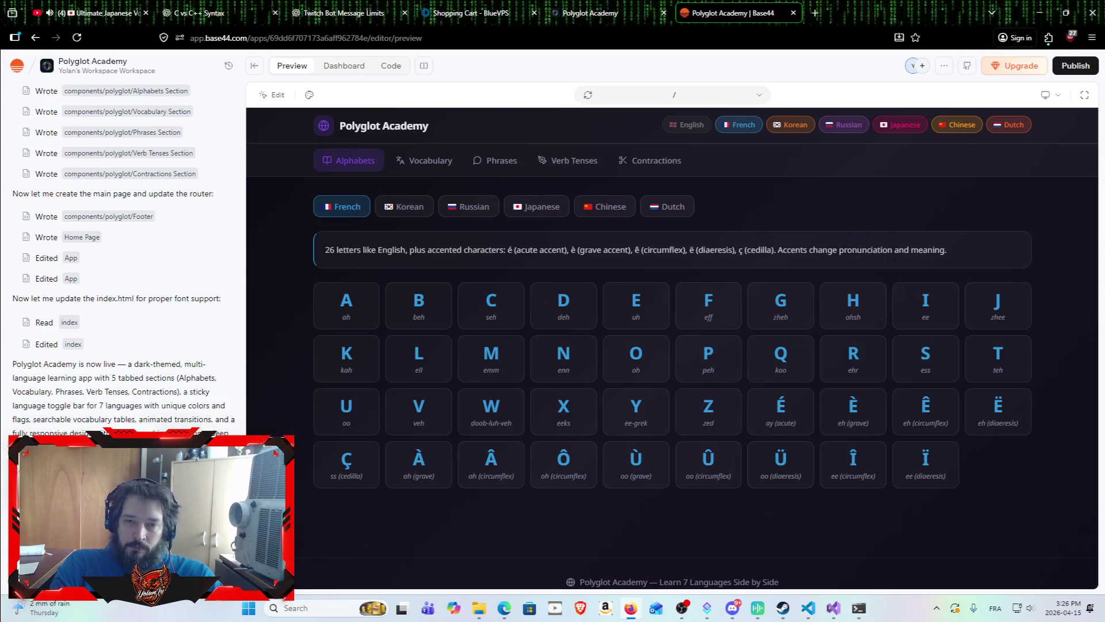
key(Return)
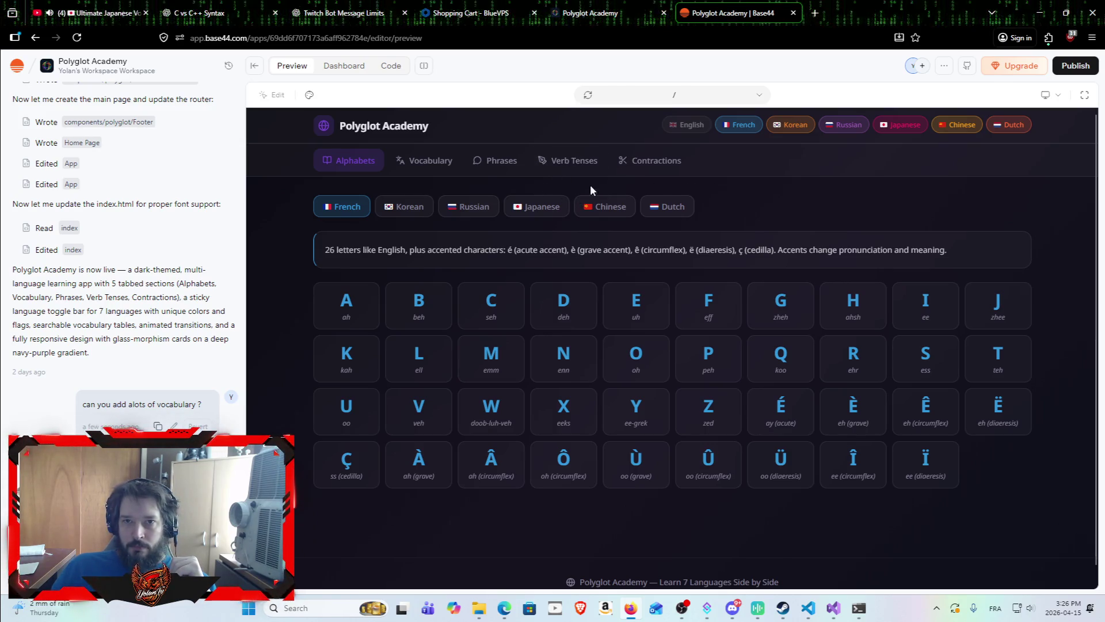
click(593, 12)
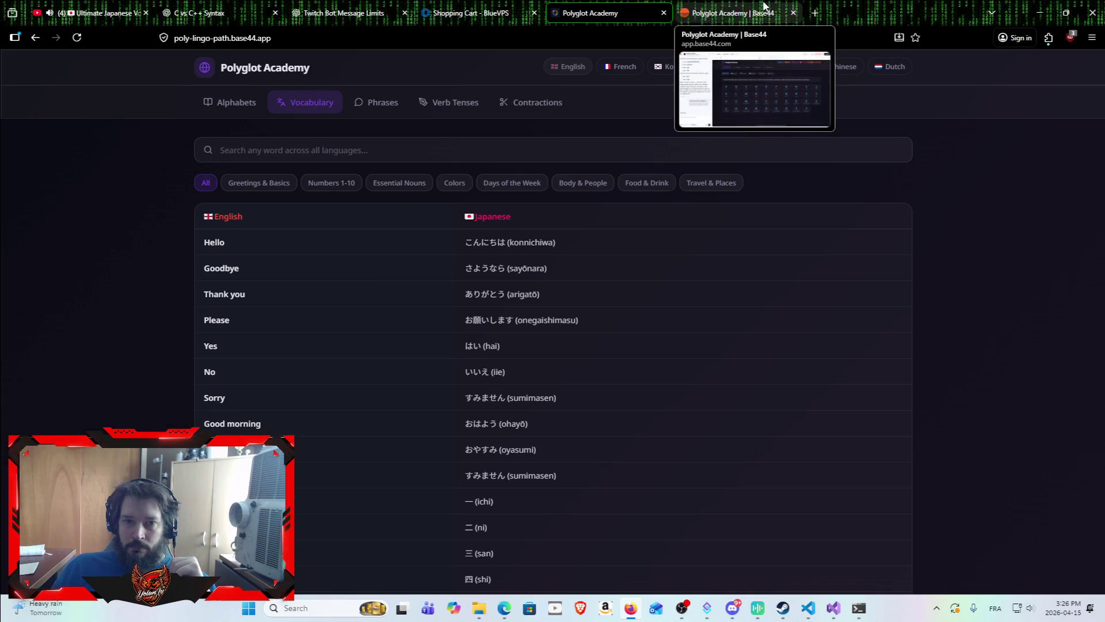
View the Colors, then Days of the Week, vocabulary categories before returning to the Base44 editor tab.
click(461, 187)
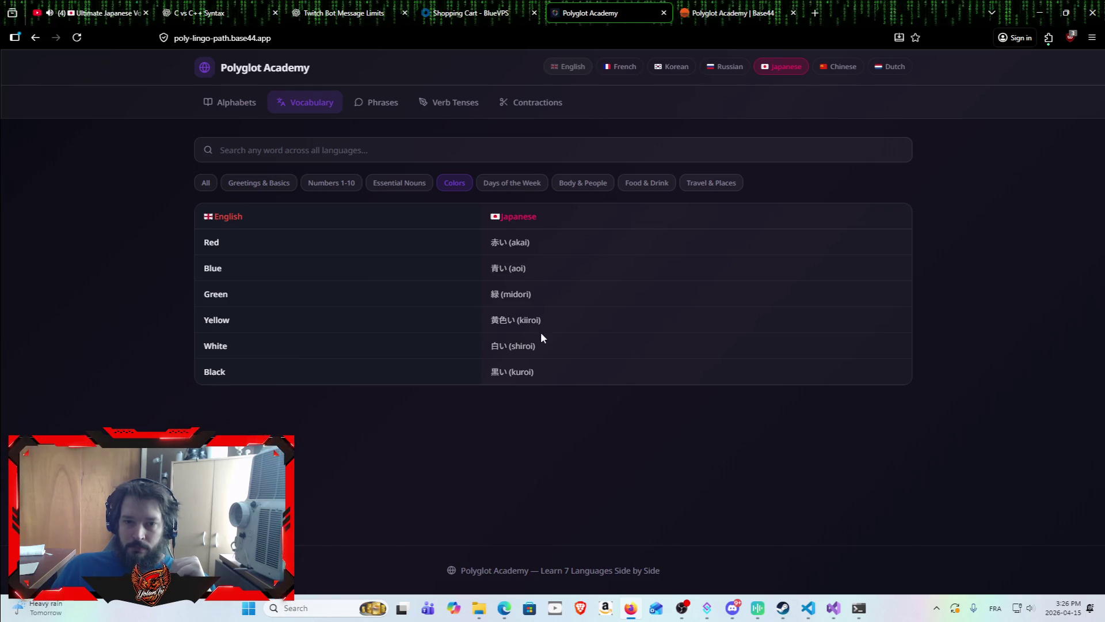
click(518, 190)
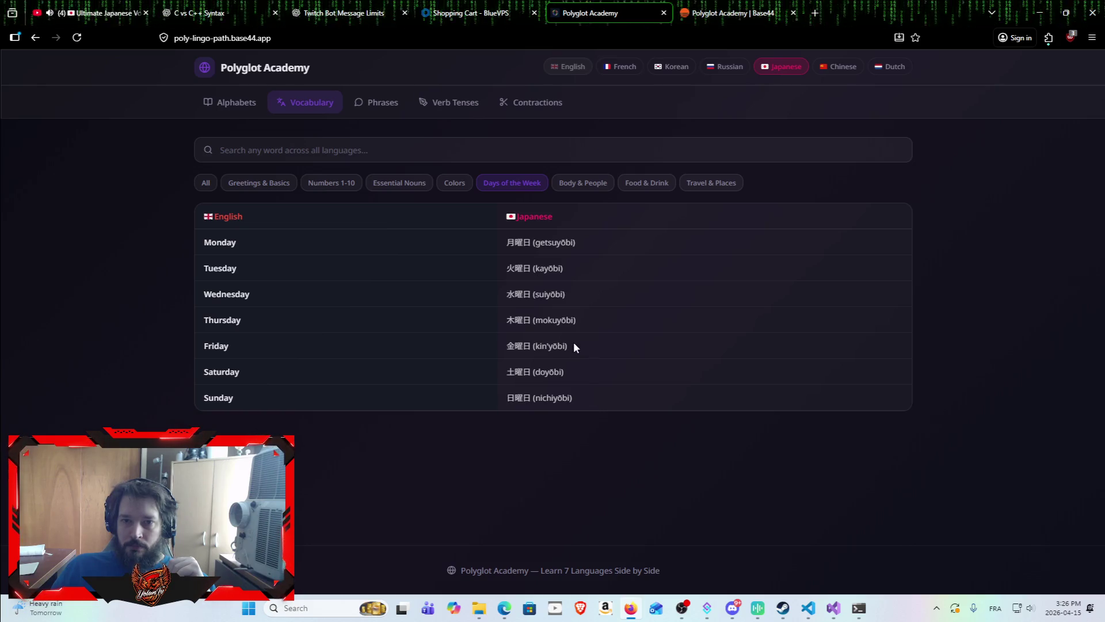
click(730, 12)
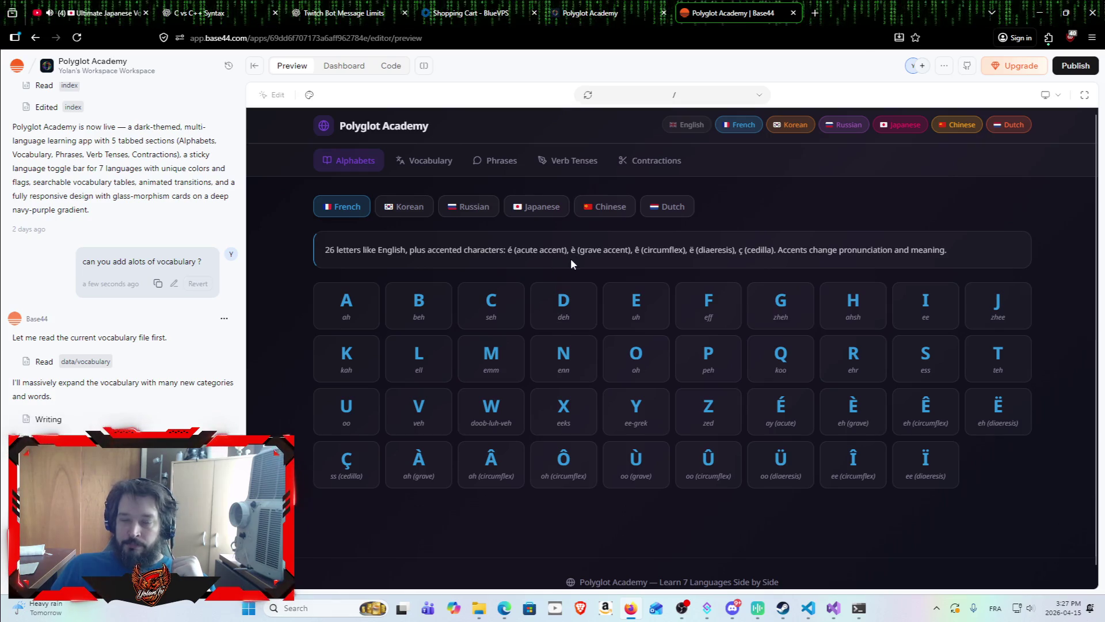
Show the Japanese Hiragana alphabet in the preview, then drag the divider to widen the chat panel.
click(549, 209)
scroll(606, 396, down, 5)
scroll(639, 354, down, 5)
scroll(654, 347, up, 10)
scroll(666, 414, up, 5)
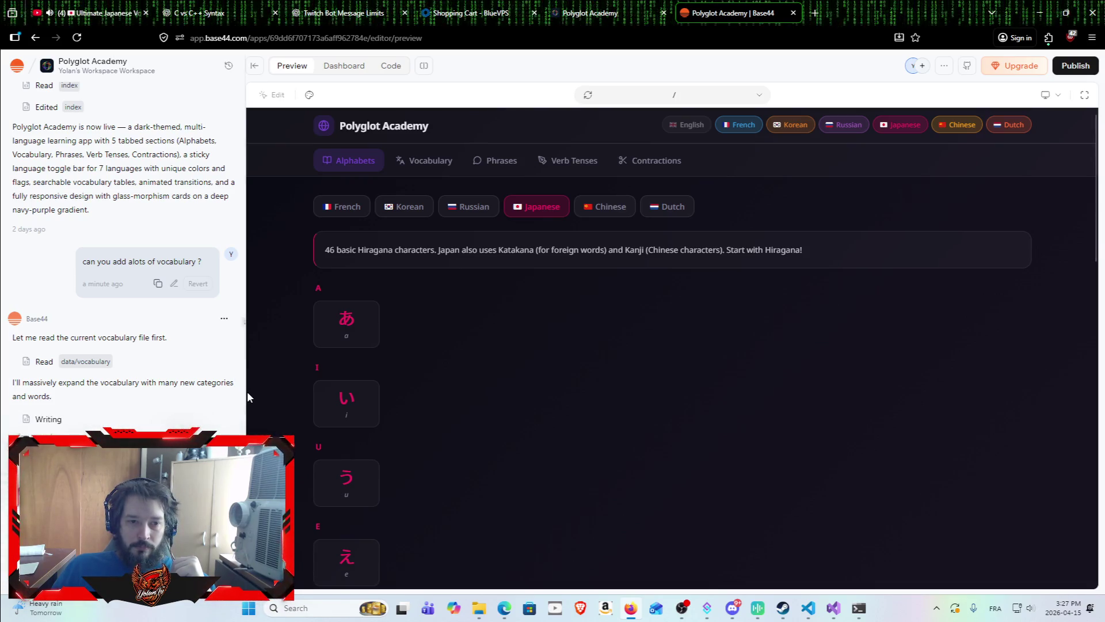
drag(246, 390, 257, 400)
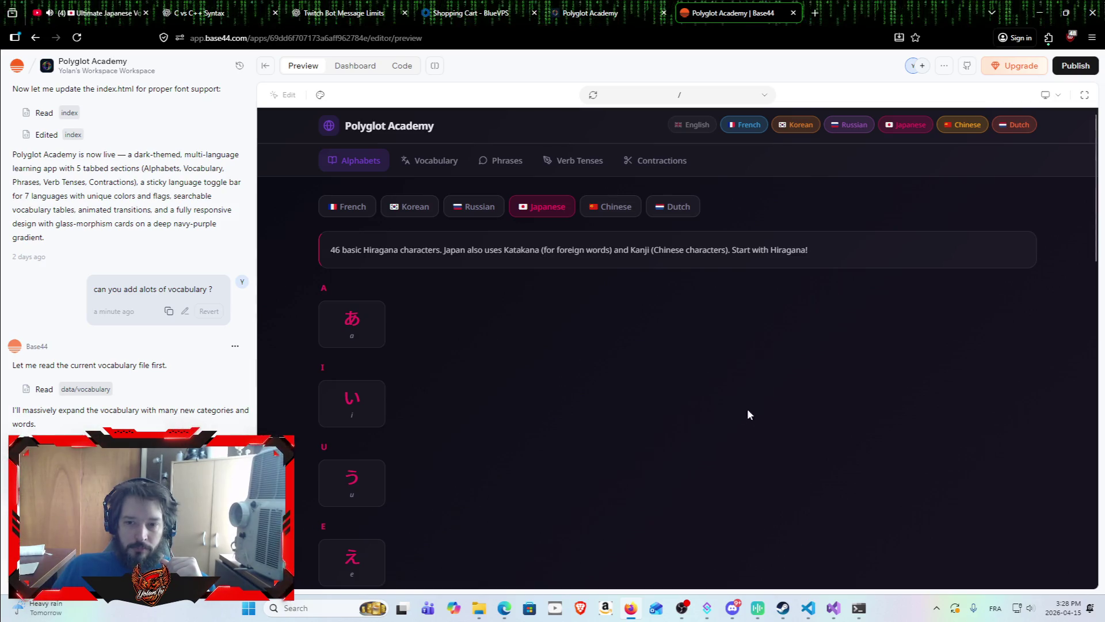
Switch to Visual Studio and review TwitchBotClient.cs, highlighting every use of channelNames.
click(832, 609)
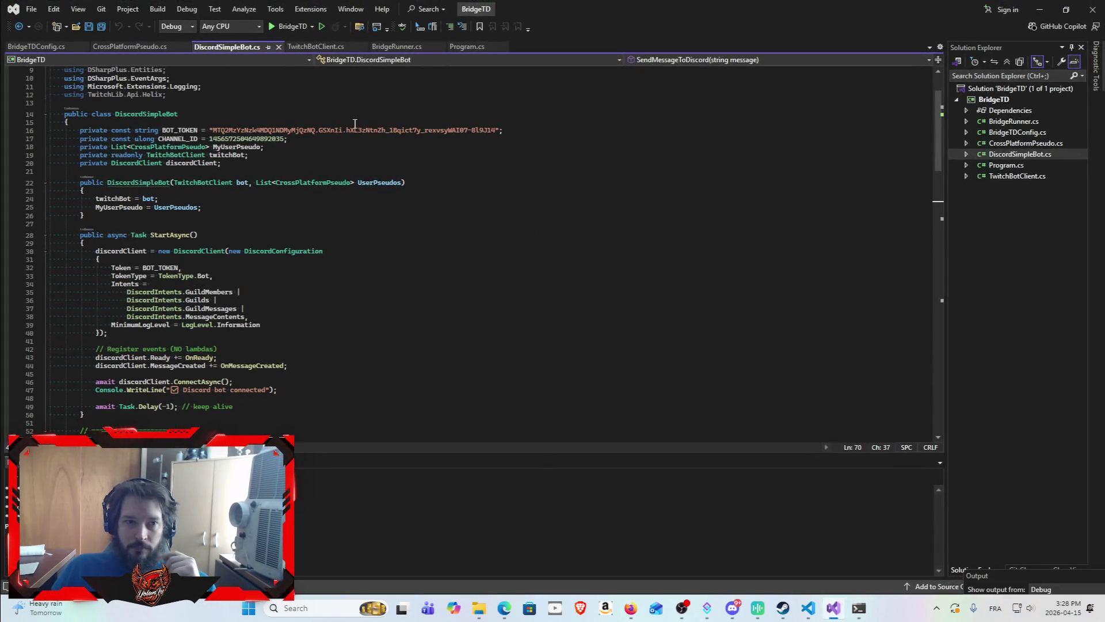
click(1024, 173)
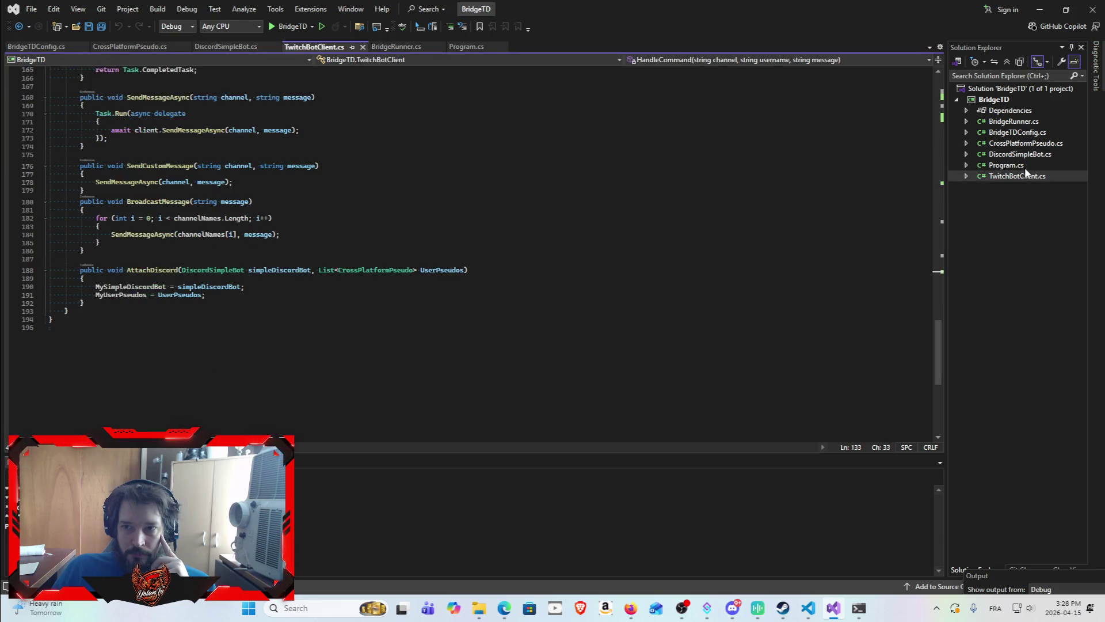
click(1025, 165)
click(1039, 179)
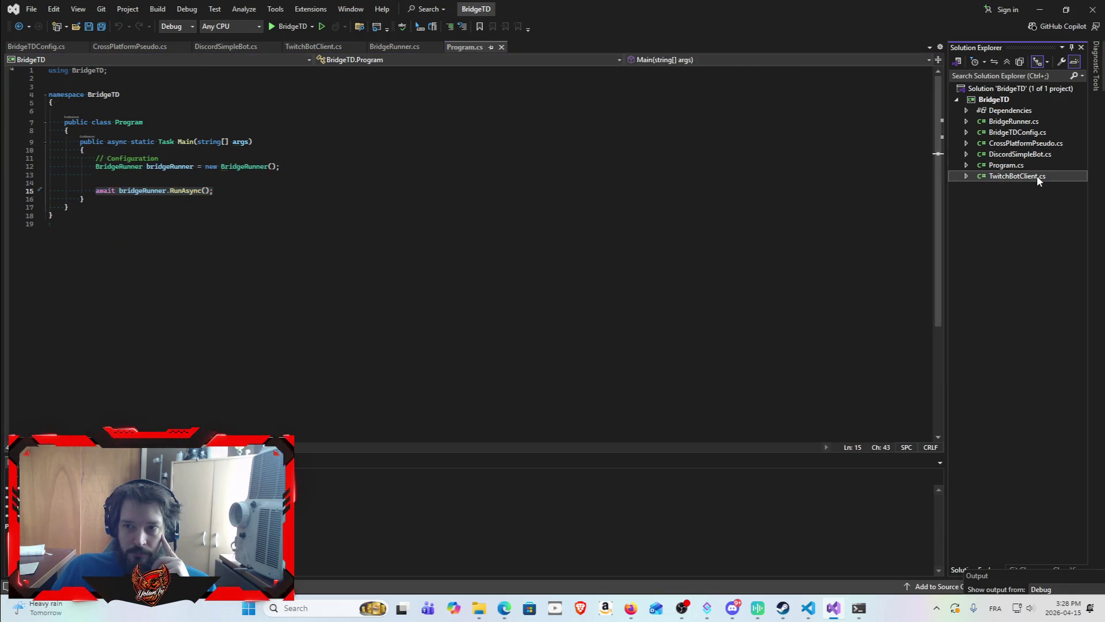
scroll(536, 321, up, 15)
scroll(511, 216, up, 7)
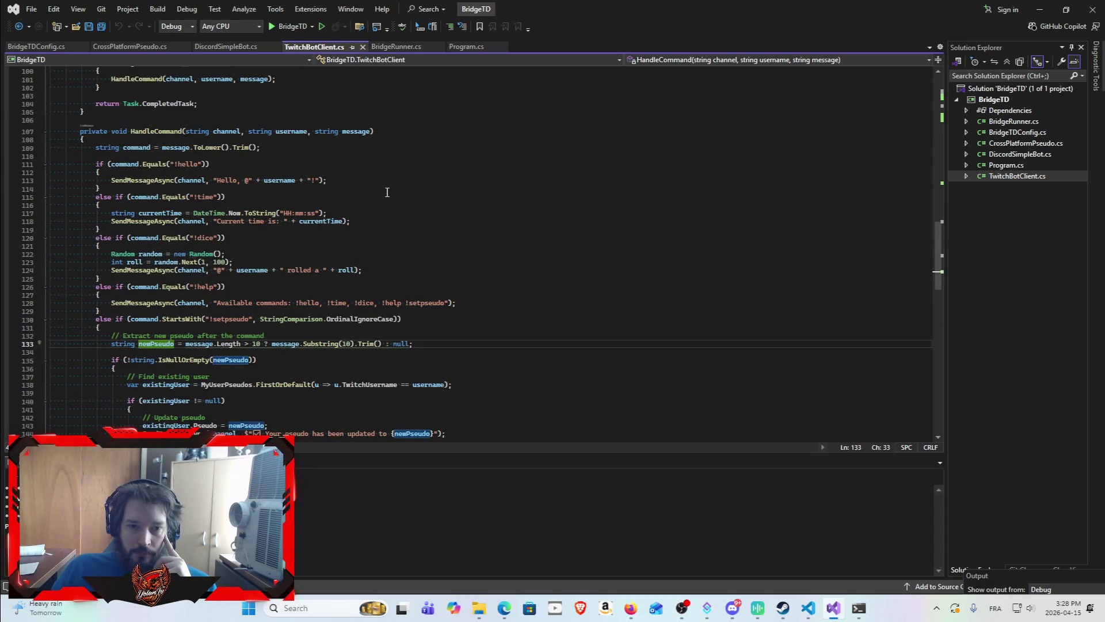
scroll(354, 201, up, 10)
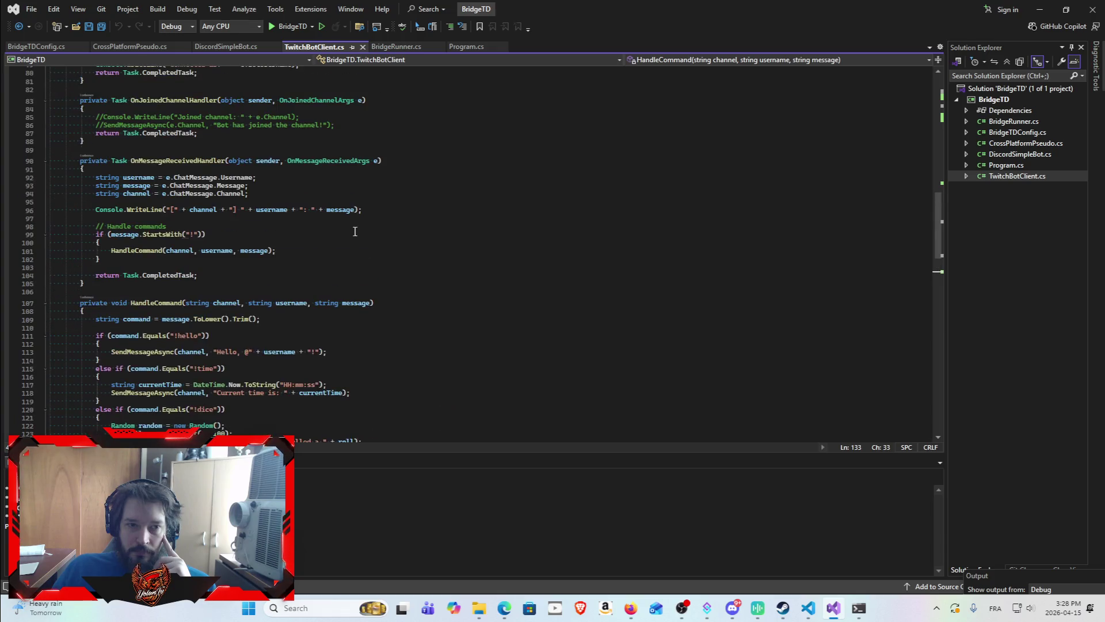
scroll(355, 234, up, 12)
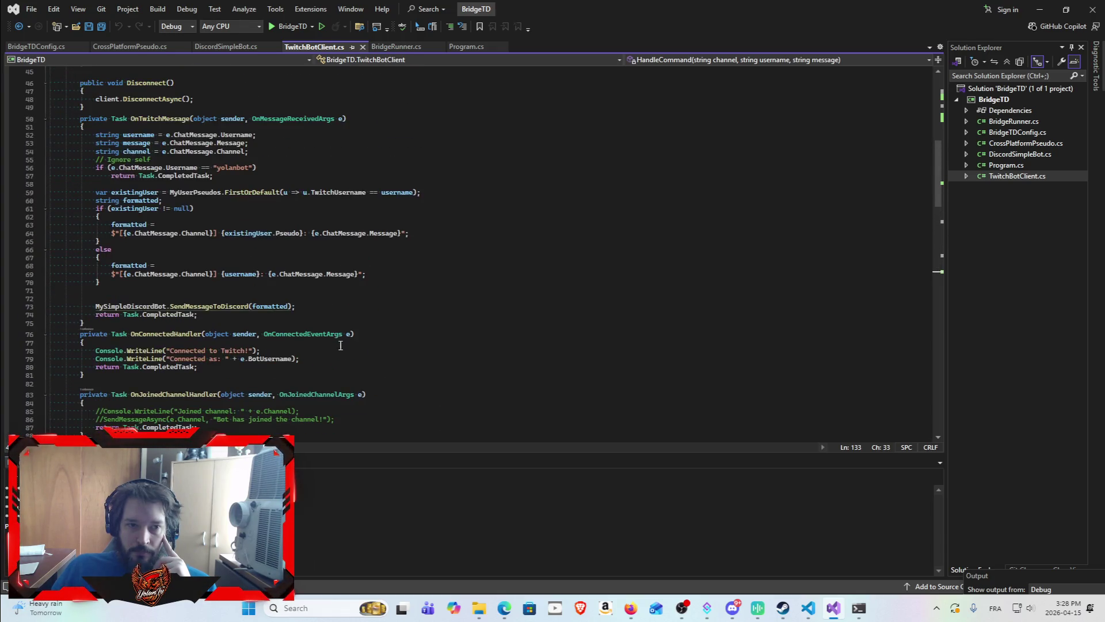
scroll(319, 338, up, 2)
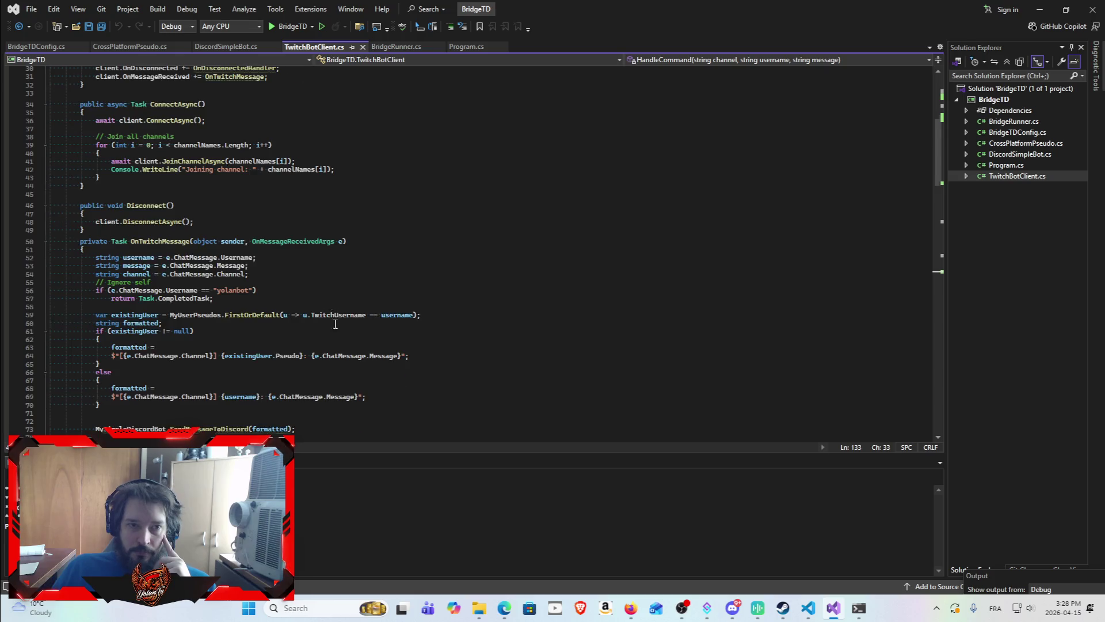
scroll(336, 324, up, 1)
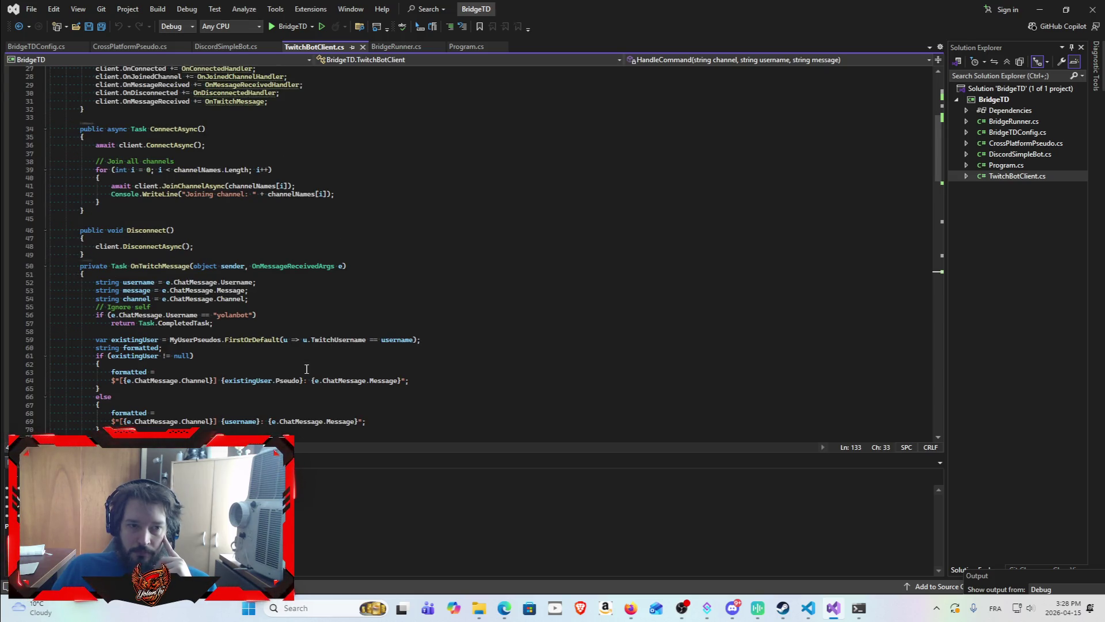
scroll(306, 368, down, 2)
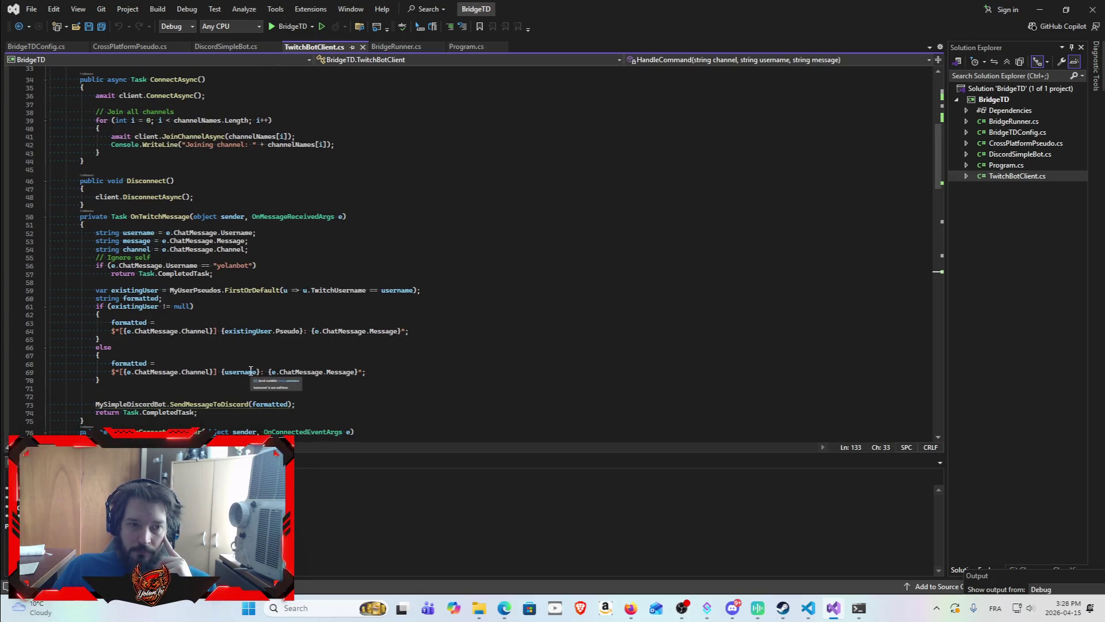
scroll(235, 266, down, 2)
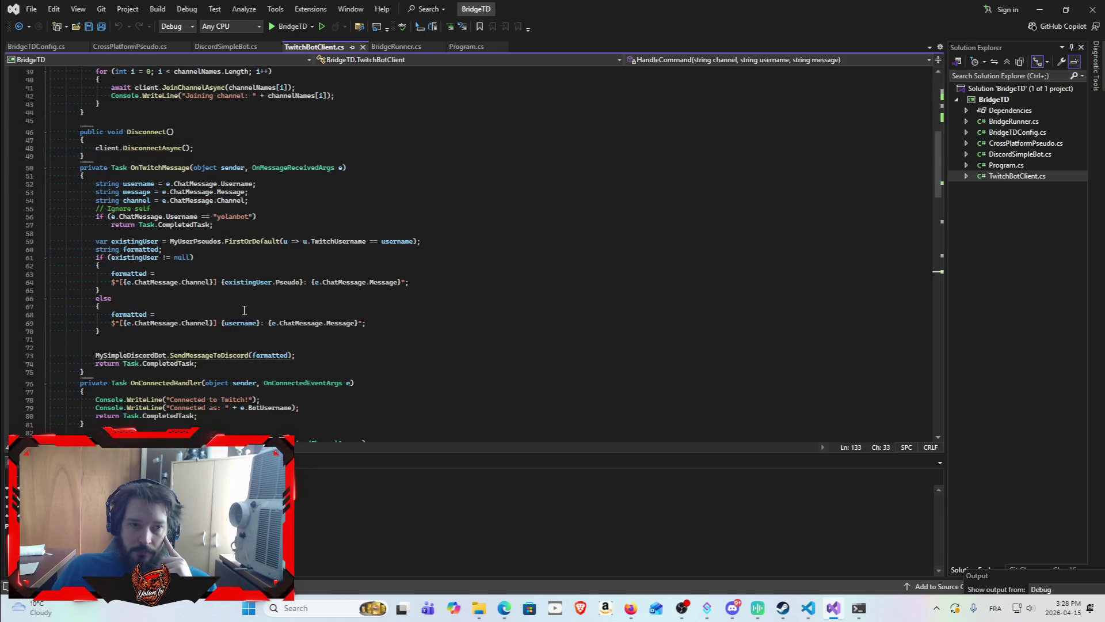
scroll(284, 290, up, 13)
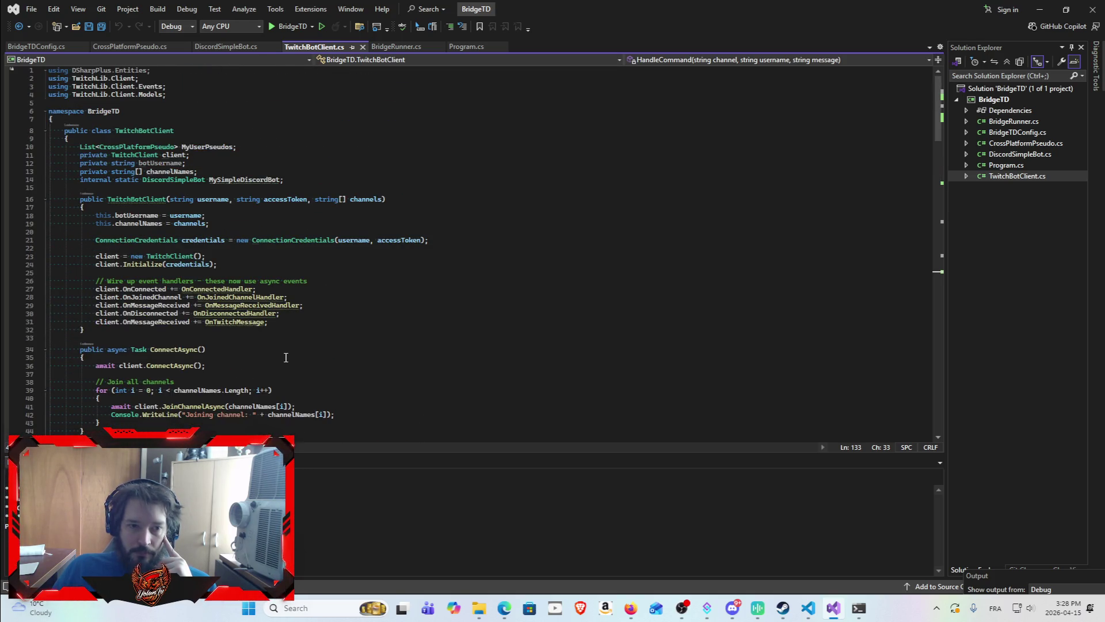
double_click(256, 407)
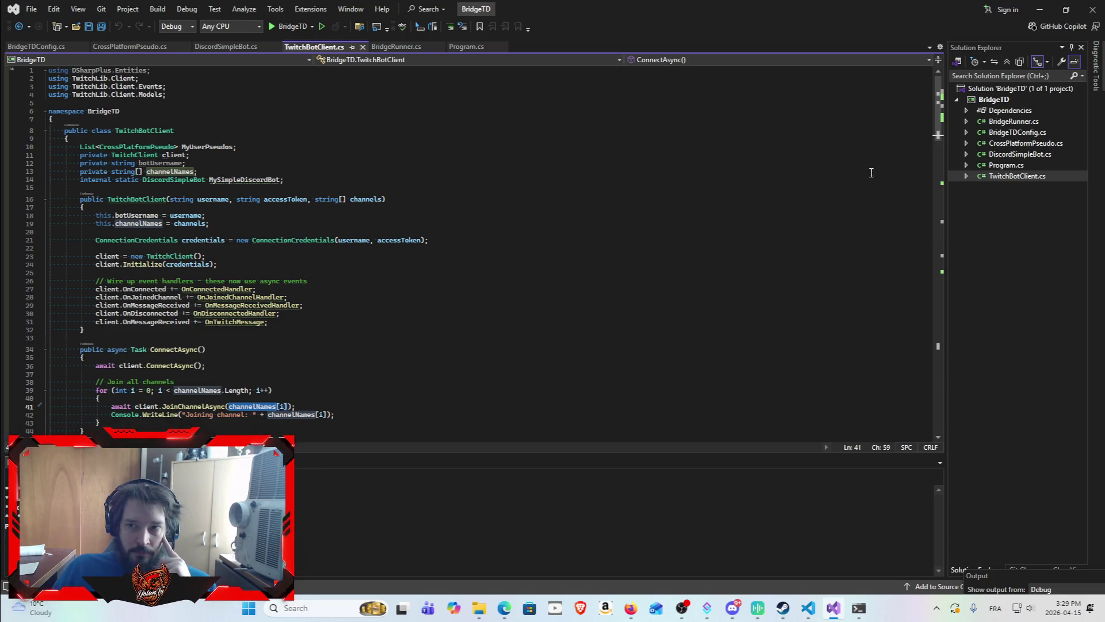
Open Program.cs and BridgeRunner.cs, highlight ChannelNames in the constructor, then open BridgeTDConfig.cs.
double_click(1011, 167)
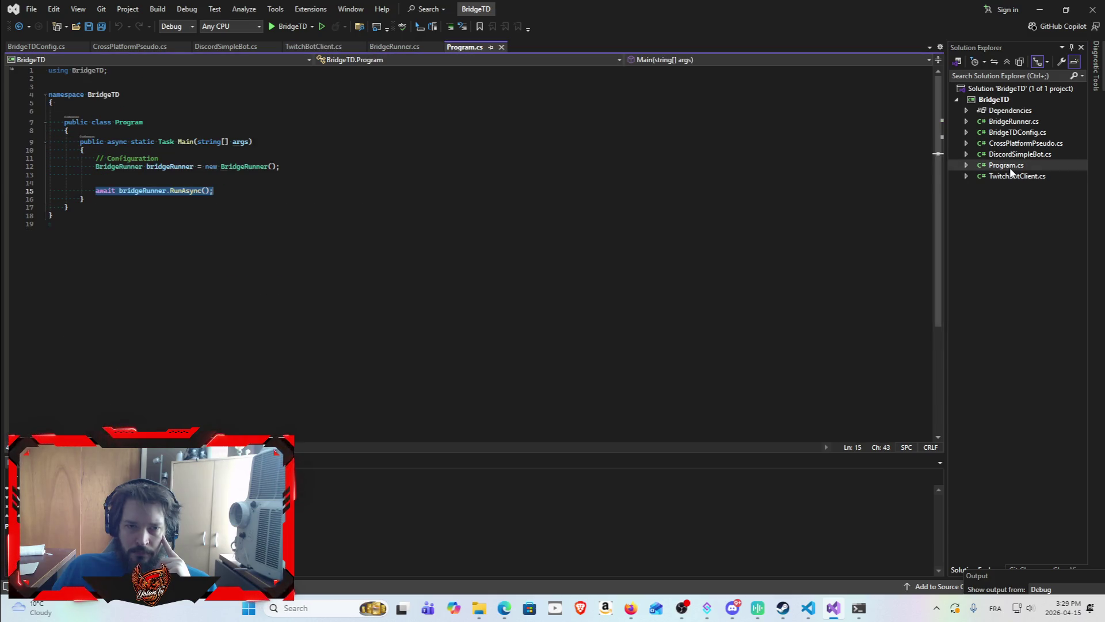
double_click(1014, 111)
double_click(1014, 111)
double_click(1019, 121)
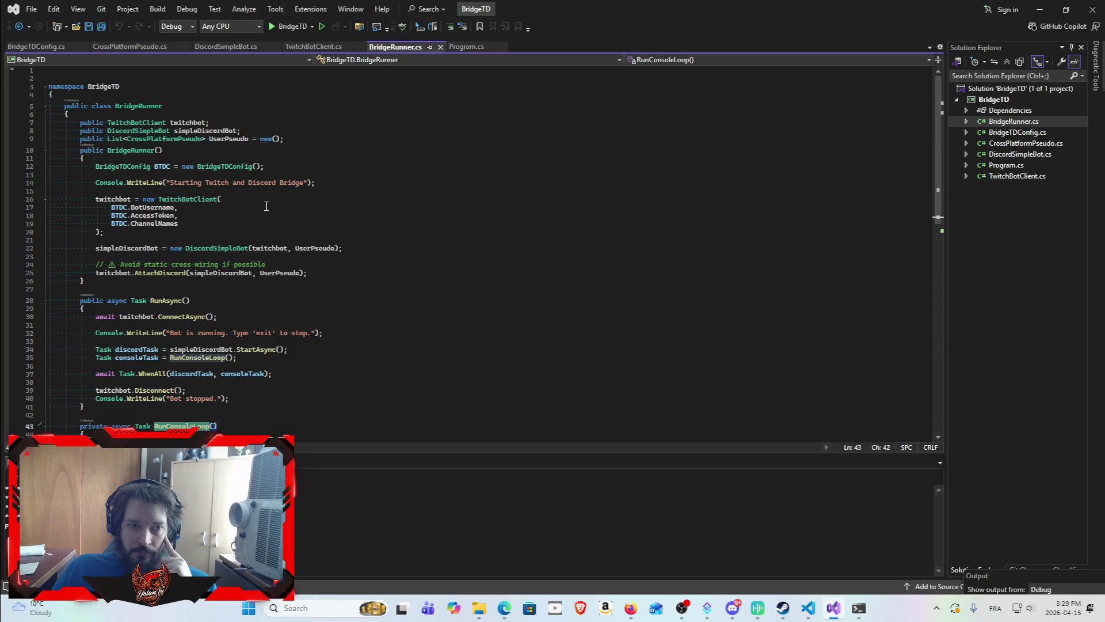
double_click(157, 223)
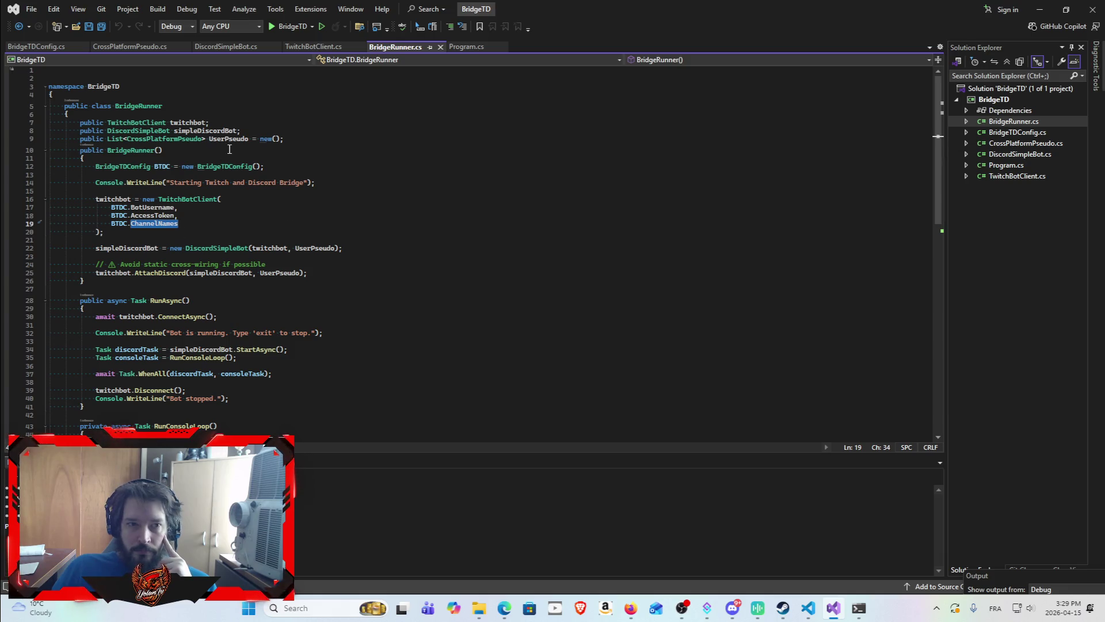
double_click(1014, 134)
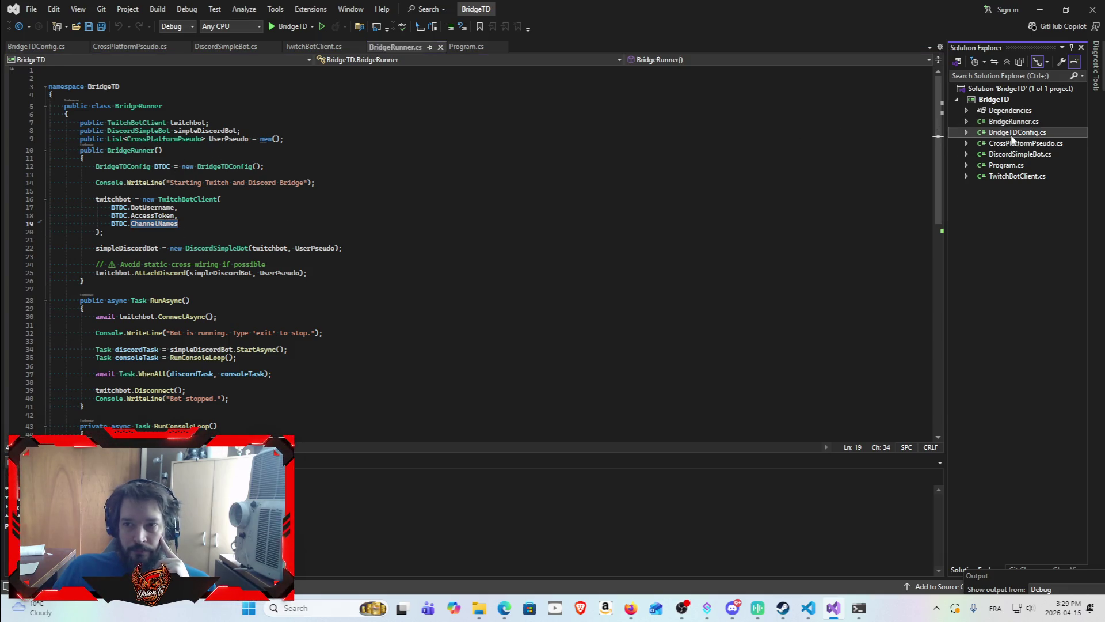
scroll(312, 197, down, 1)
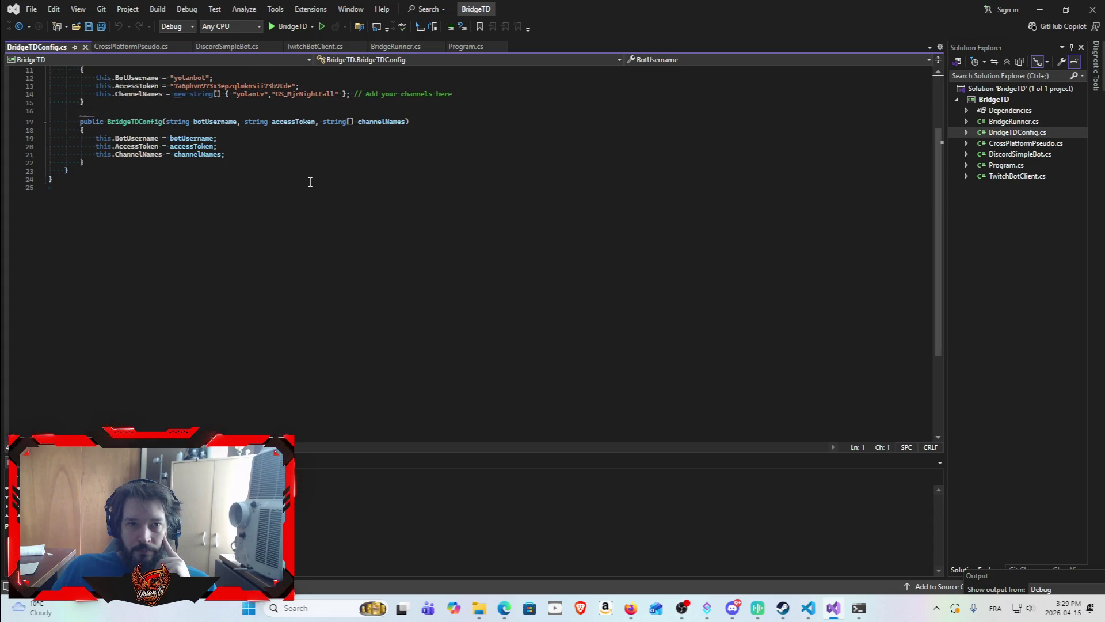
Insert four blank lines after line 13, above ChannelNames, and save all files.
click(322, 85)
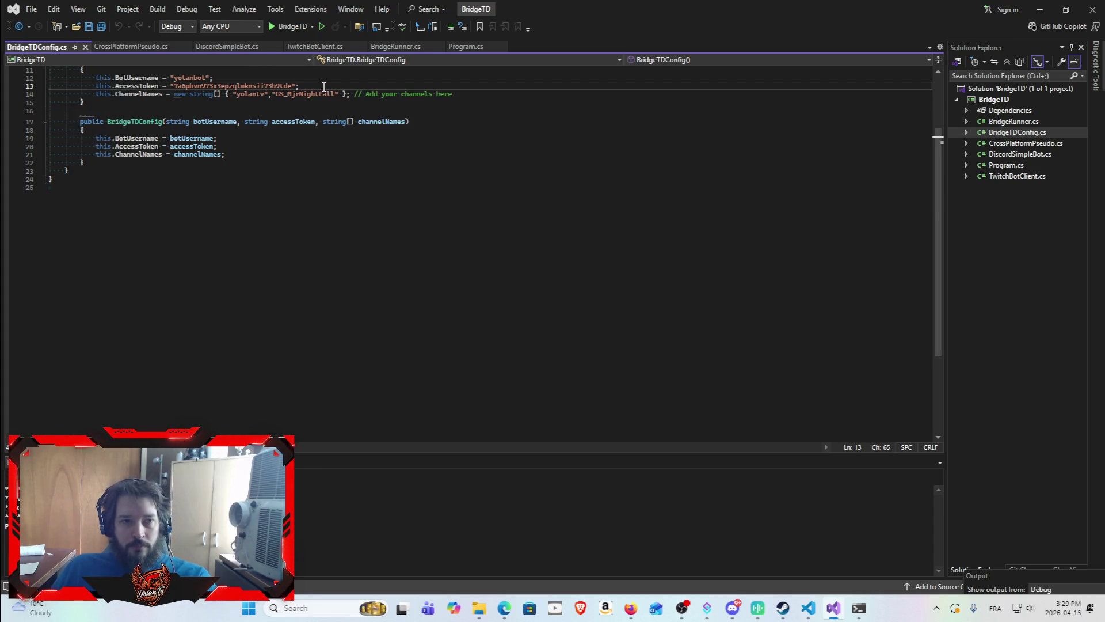
key(Return)
key(Return)
key(Return)
scroll(378, 162, down, 3)
key(Return)
key(Return)
key(Return)
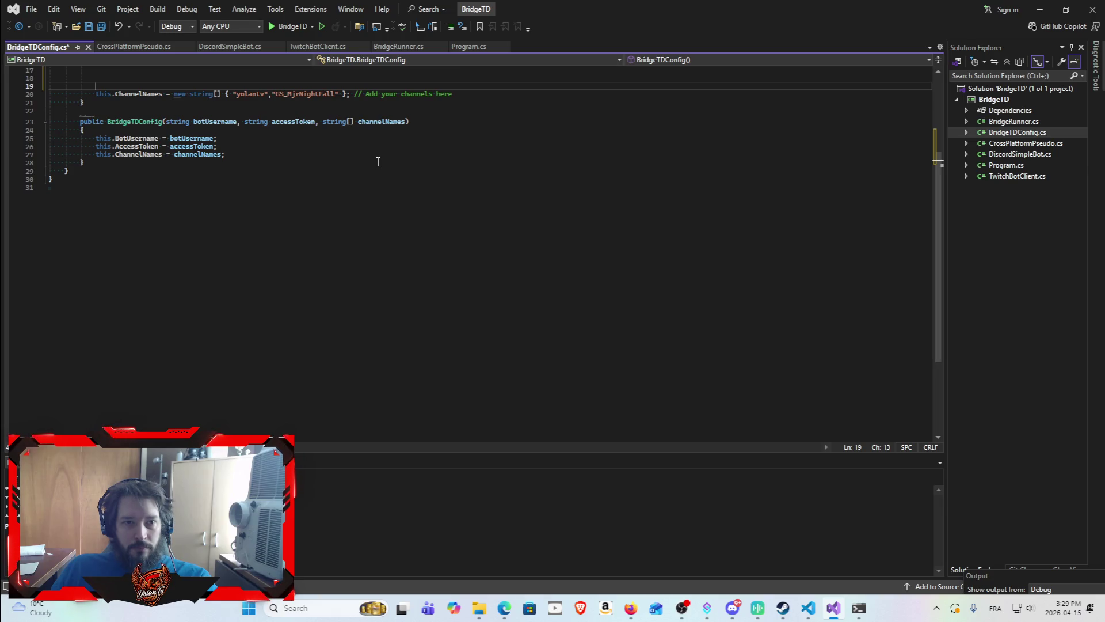
key(Return)
key(Return)
scroll(460, 288, up, 3)
scroll(471, 319, down, 3)
key(Return)
key(Return)
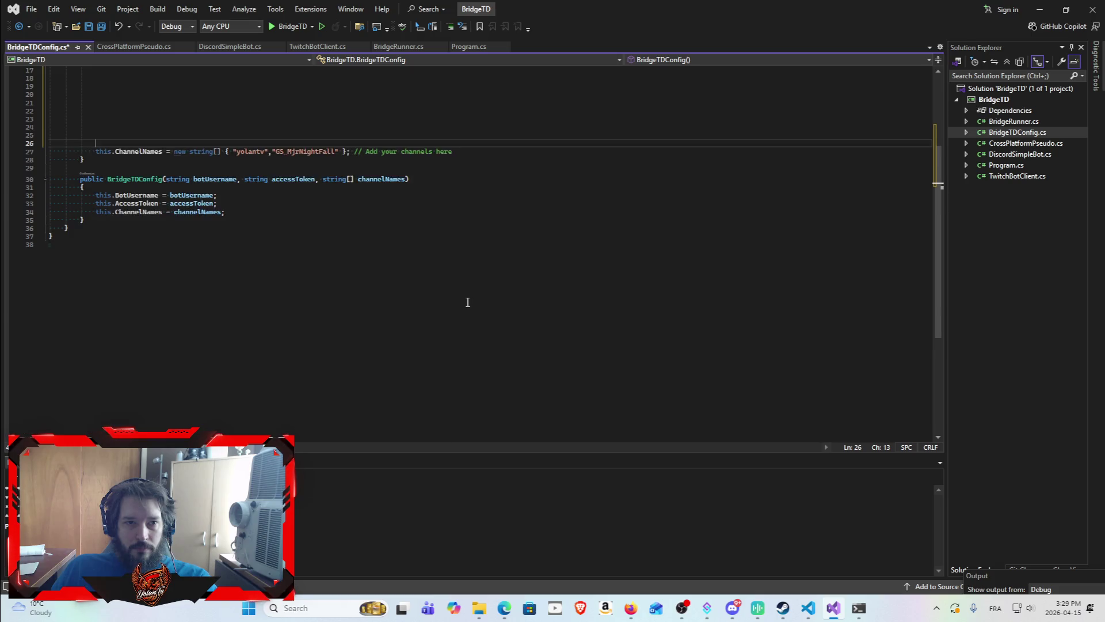
click(106, 24)
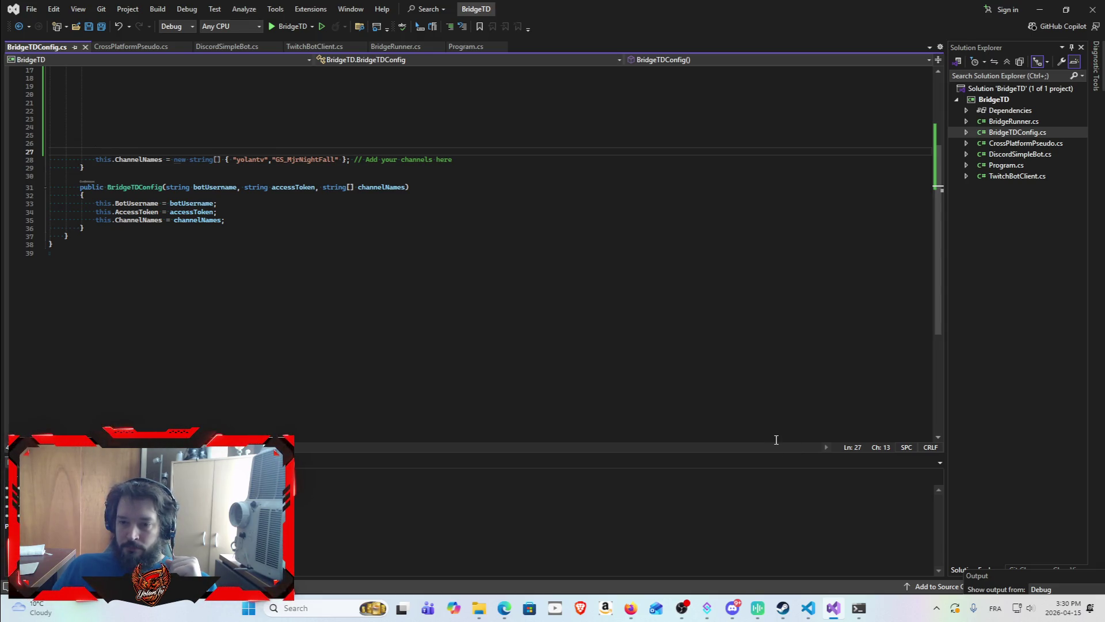
Minimize Visual Studio to bring the Base44 editor back in front.
mouse_move(737, 609)
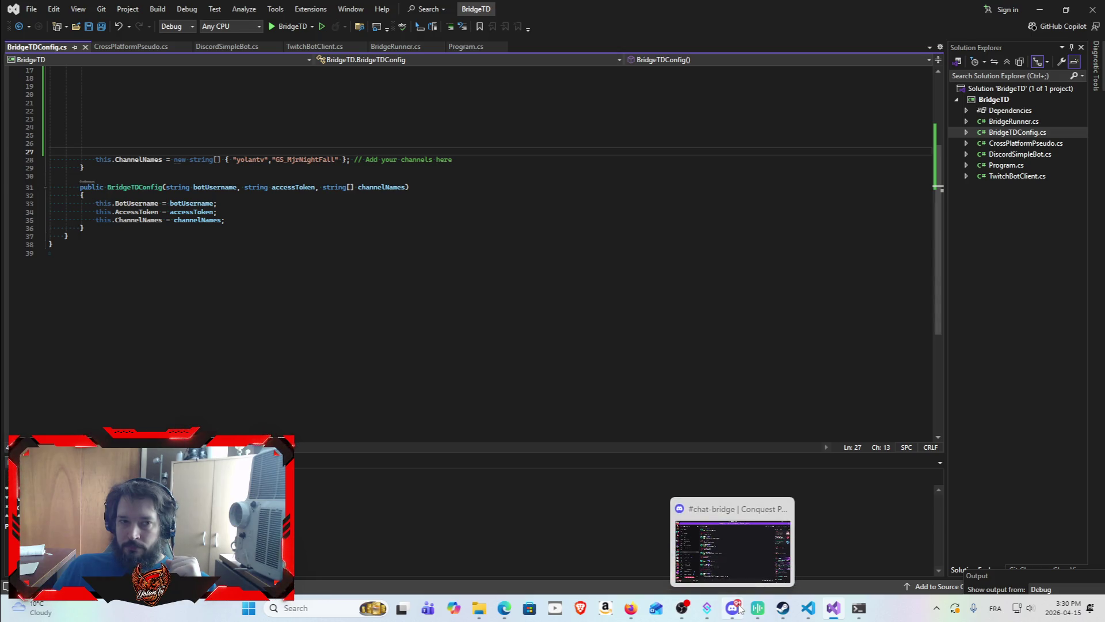
mouse_move(810, 610)
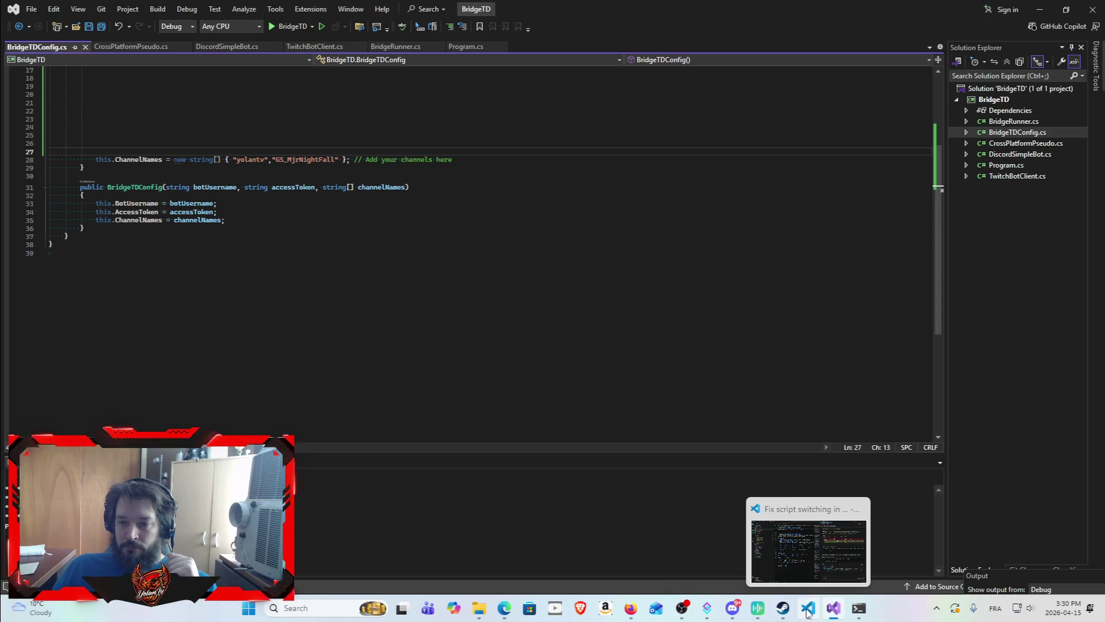
click(1039, 8)
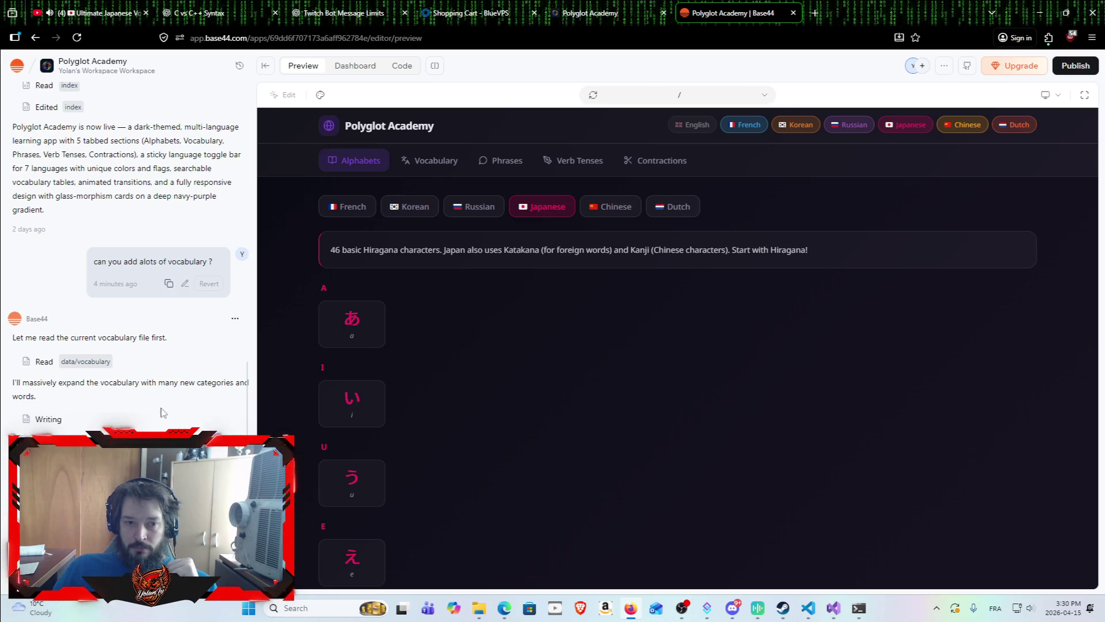
scroll(138, 421, up, 1)
scroll(127, 415, down, 1)
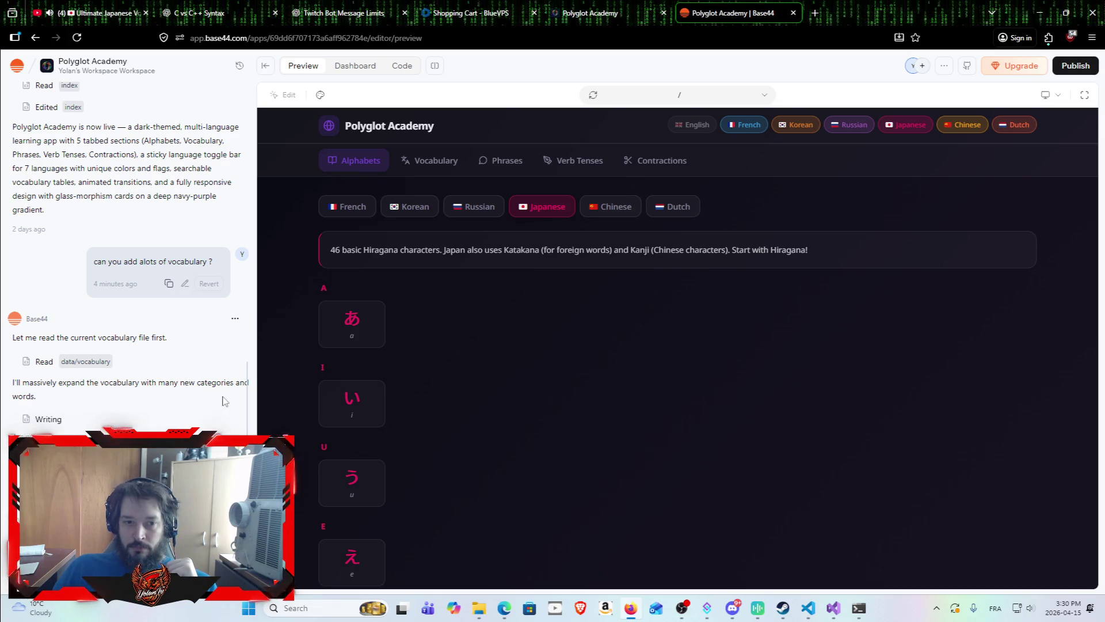
scroll(246, 396, up, 2)
scroll(246, 396, down, 2)
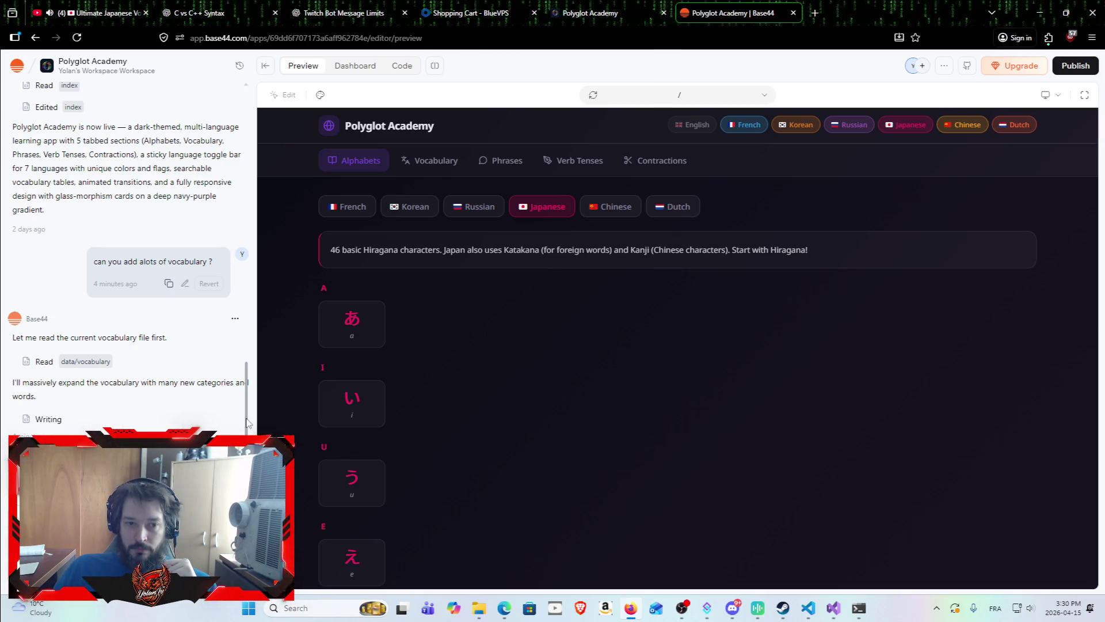
scroll(246, 426, up, 1)
scroll(247, 426, down, 1)
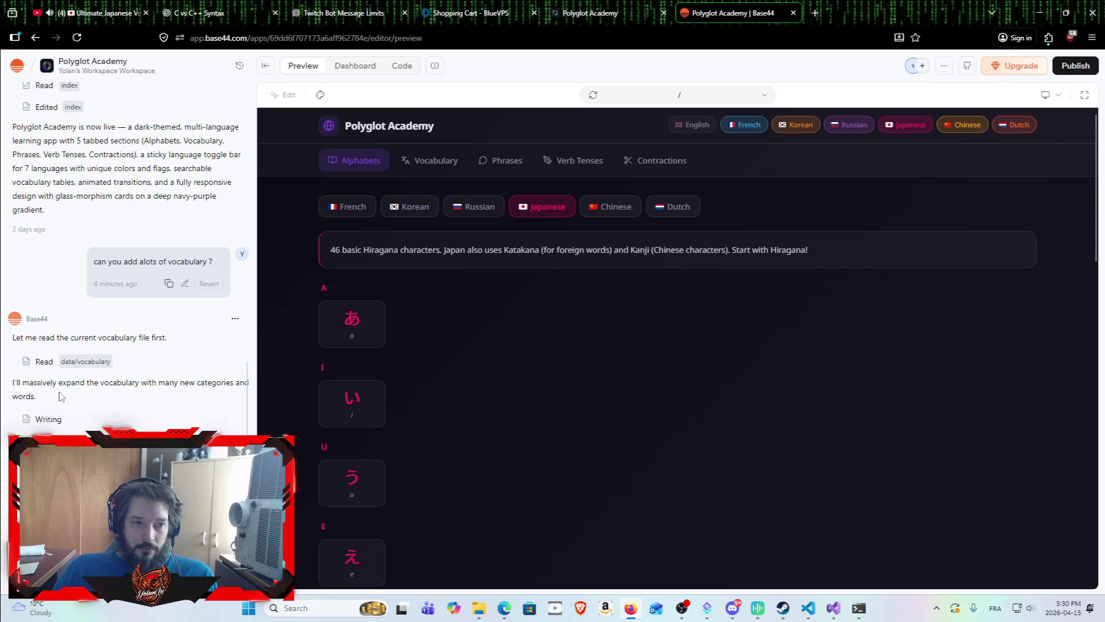
mouse_move(13, 382)
mouse_down()
mouse_move(35, 396)
mouse_move(10, 389)
mouse_move(23, 378)
mouse_up()
click(35, 395)
click(35, 396)
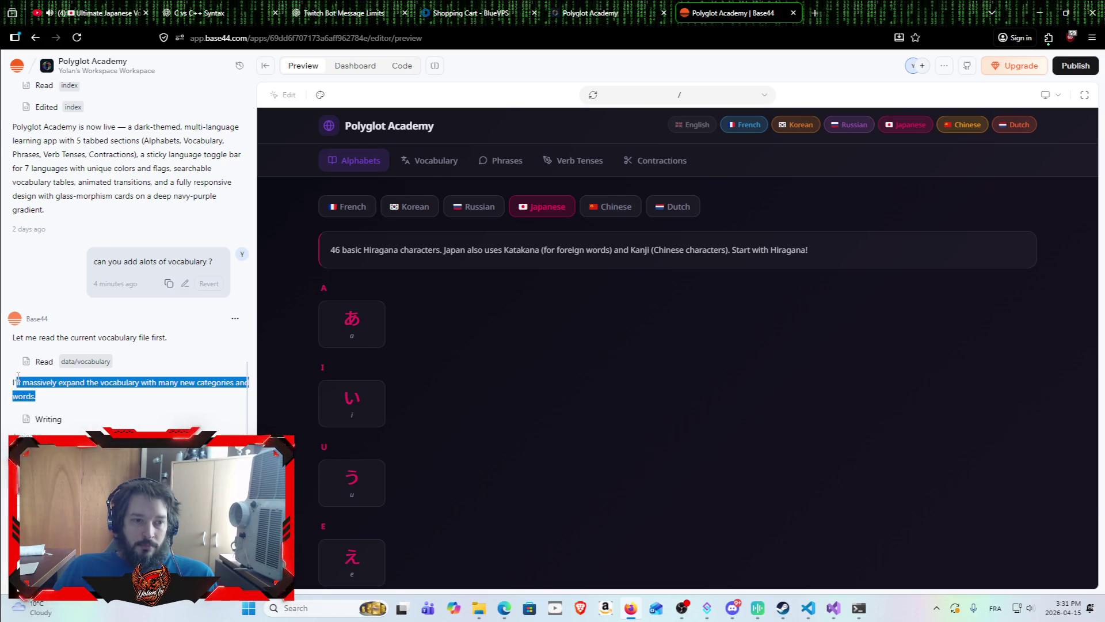
click(60, 397)
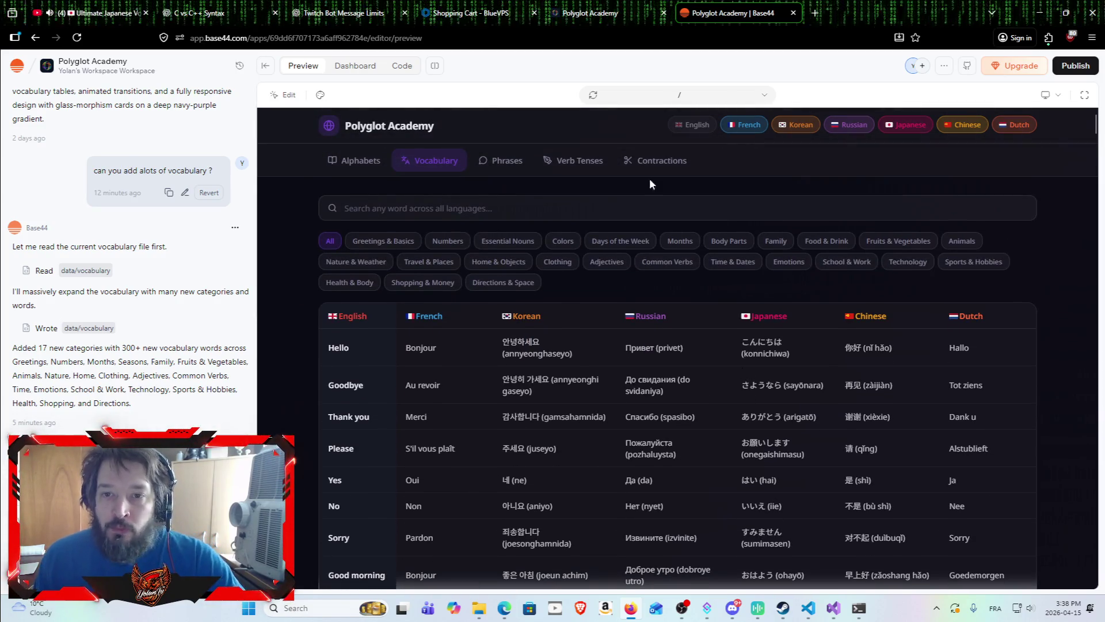
Show the Contractions page and send the request to review and add more contractions.
click(650, 160)
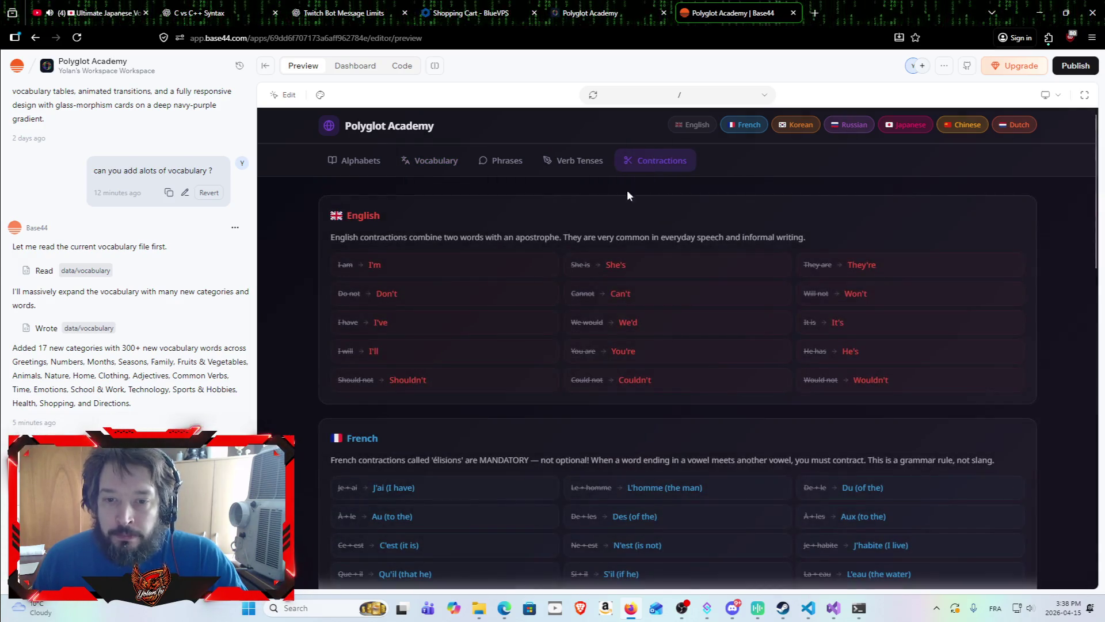
scroll(627, 194, down, 4)
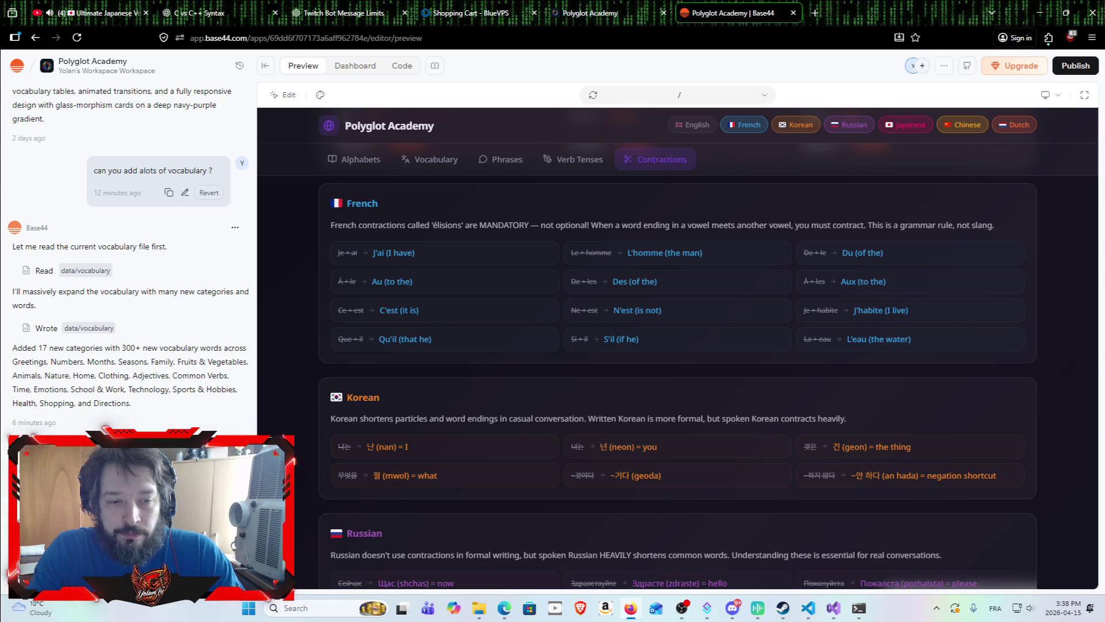
key(Return)
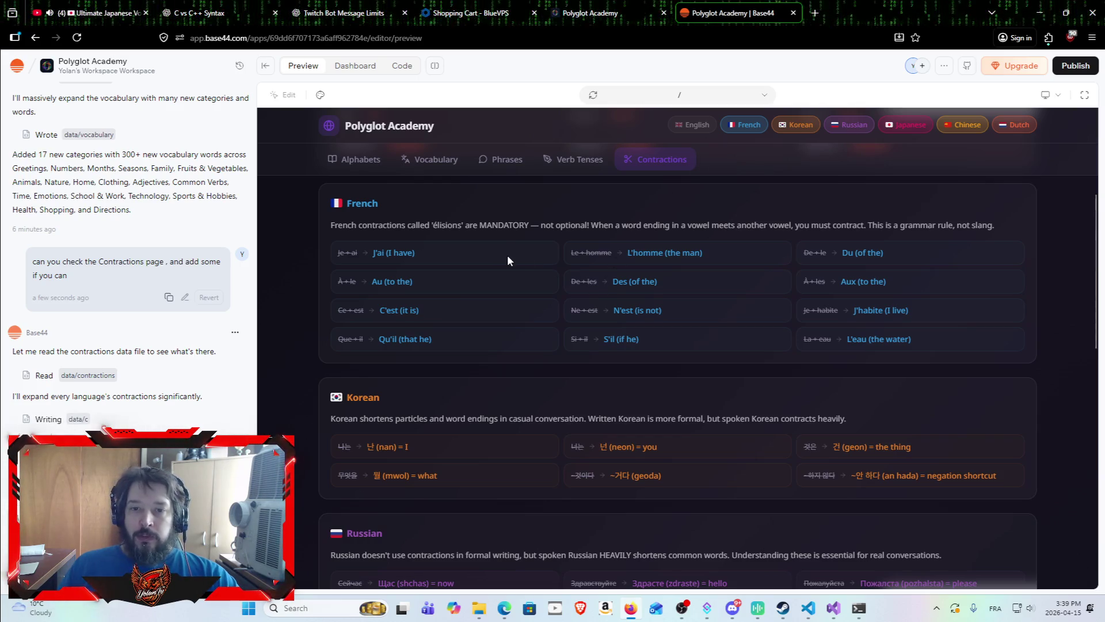
Scroll through the expanded contraction lists, then bring up the Verb Tenses table.
scroll(547, 271, down, 10)
scroll(580, 336, up, 8)
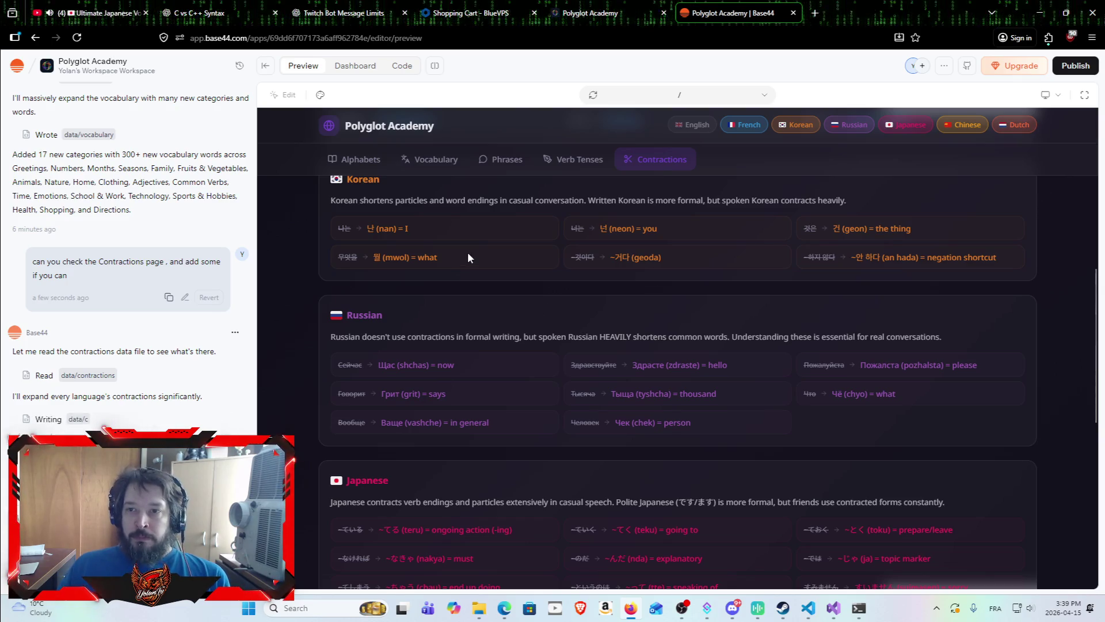
scroll(633, 345, up, 3)
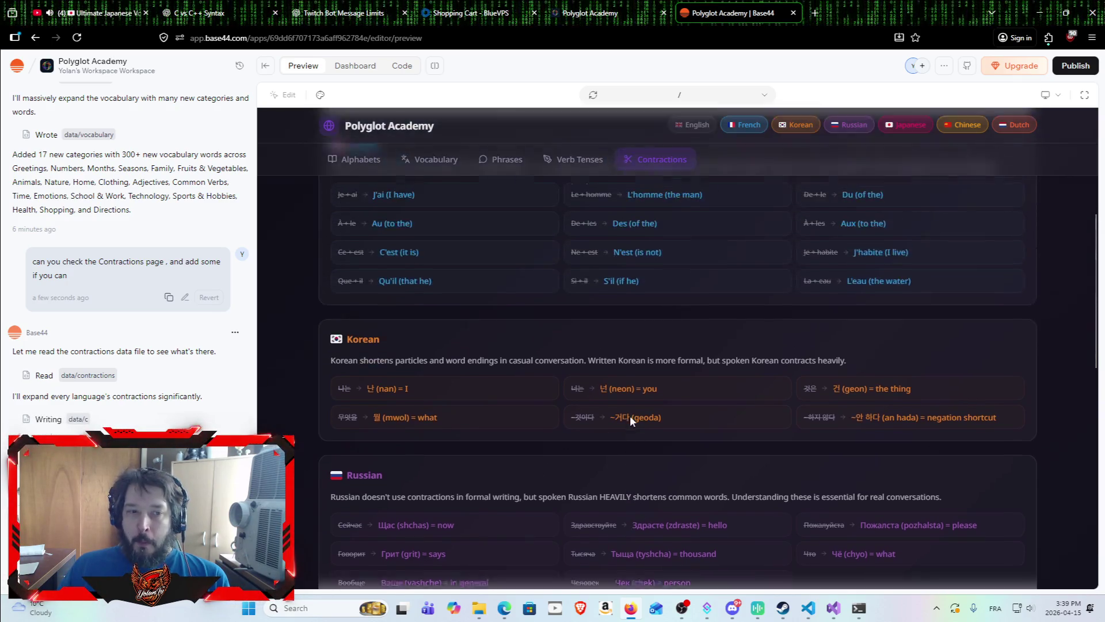
scroll(629, 381, up, 5)
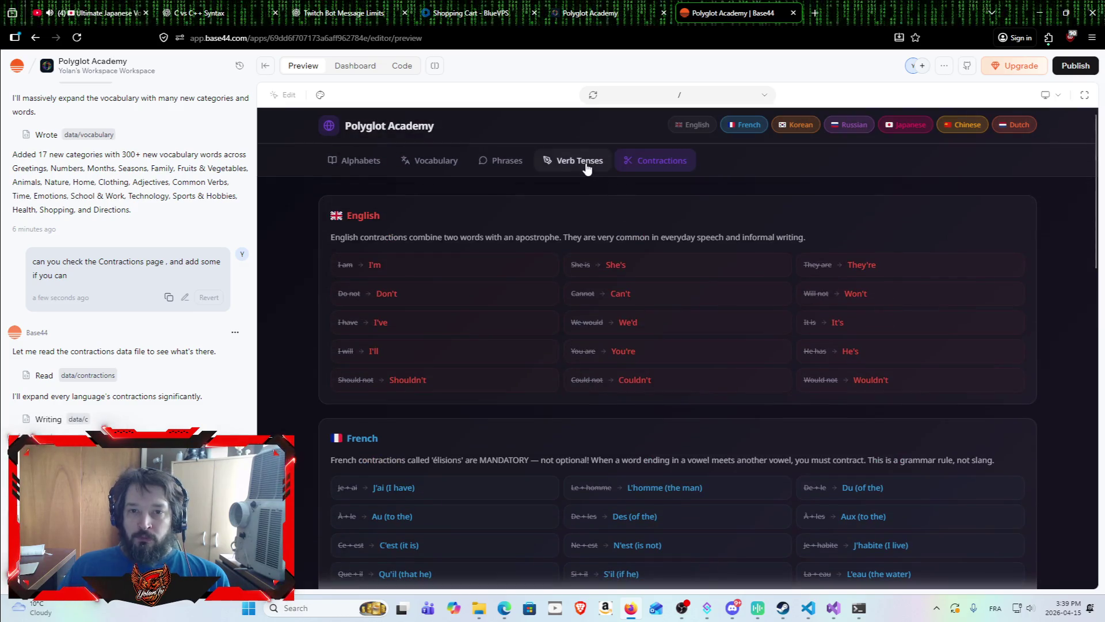
click(587, 167)
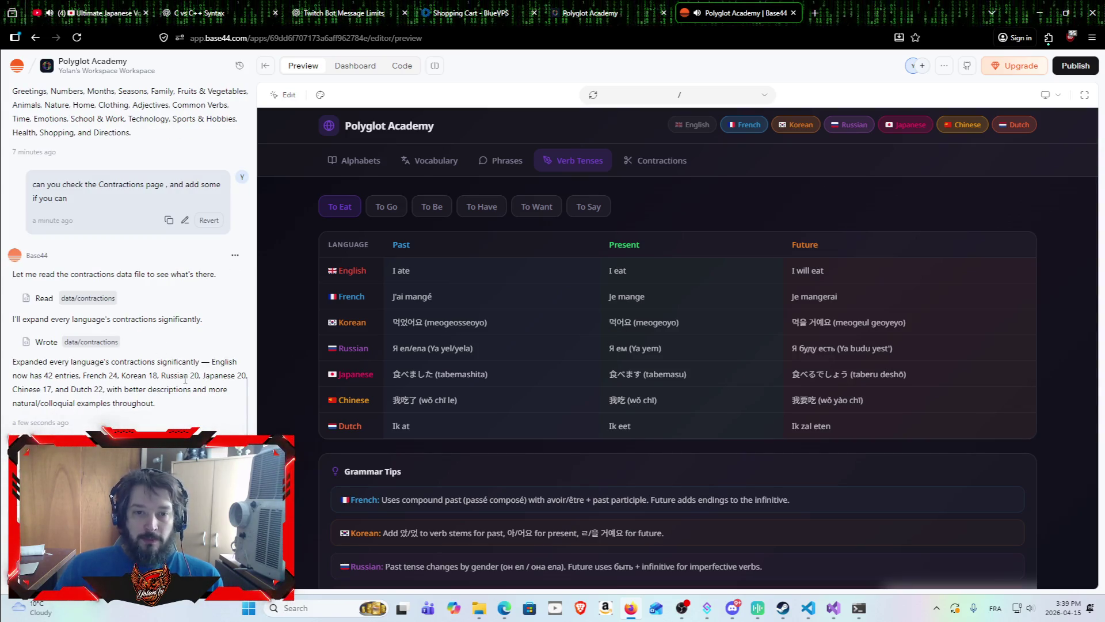
Scroll the preview toward Grammar Tips, then select and clear the assistant's opening reply text.
scroll(384, 341, down, 1)
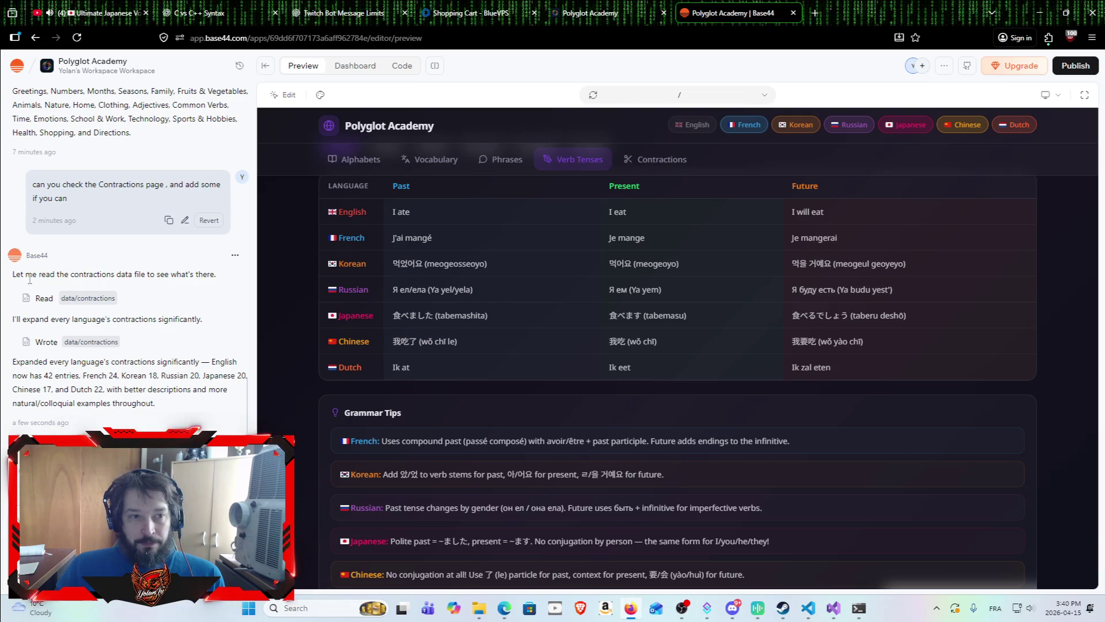
mouse_move(14, 275)
mouse_down()
mouse_move(72, 275)
mouse_move(210, 322)
mouse_up()
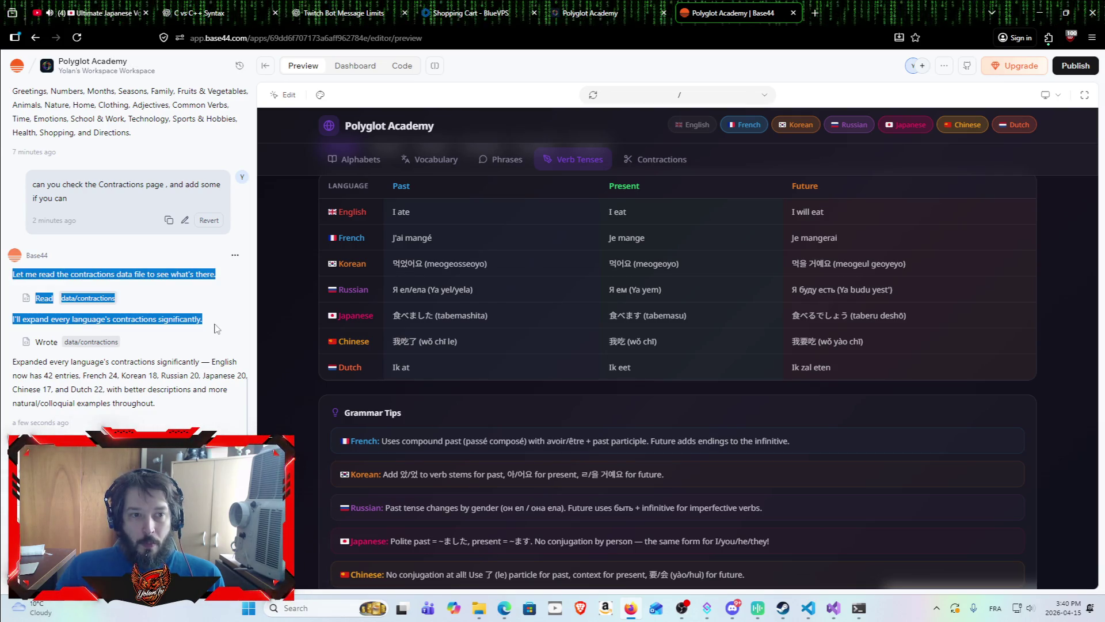
click(208, 329)
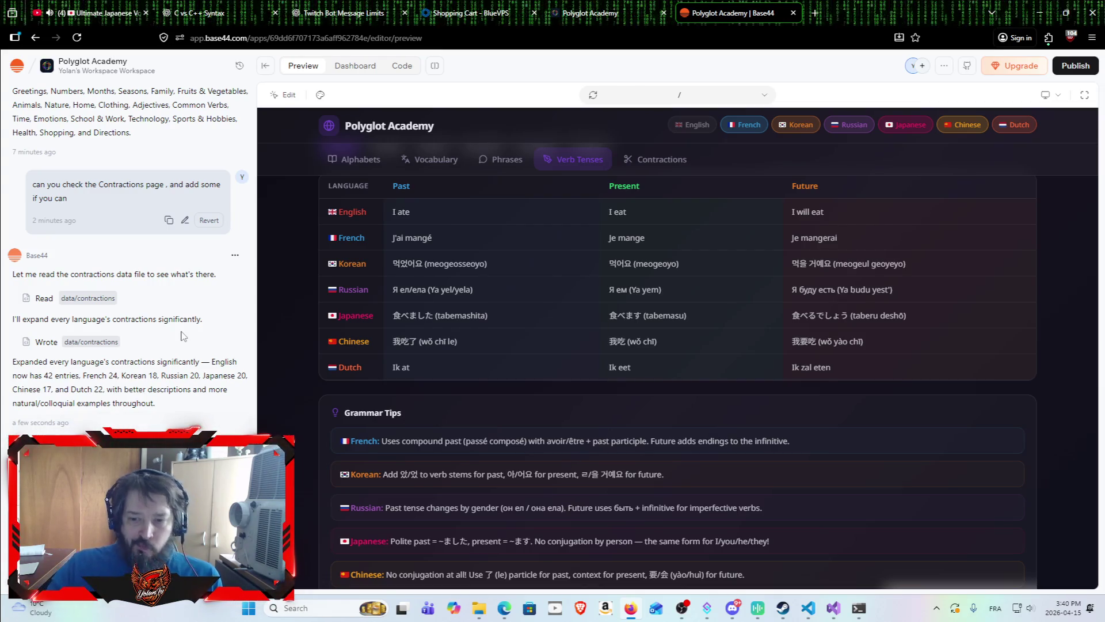
click(736, 606)
scroll(25, 67, up, 5)
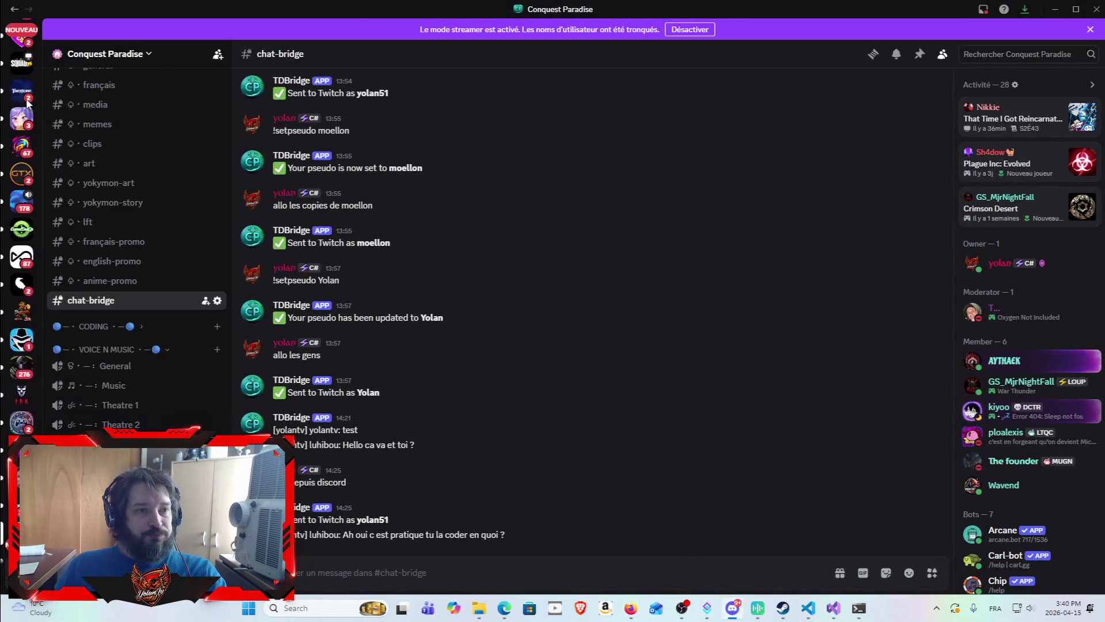
click(33, 43)
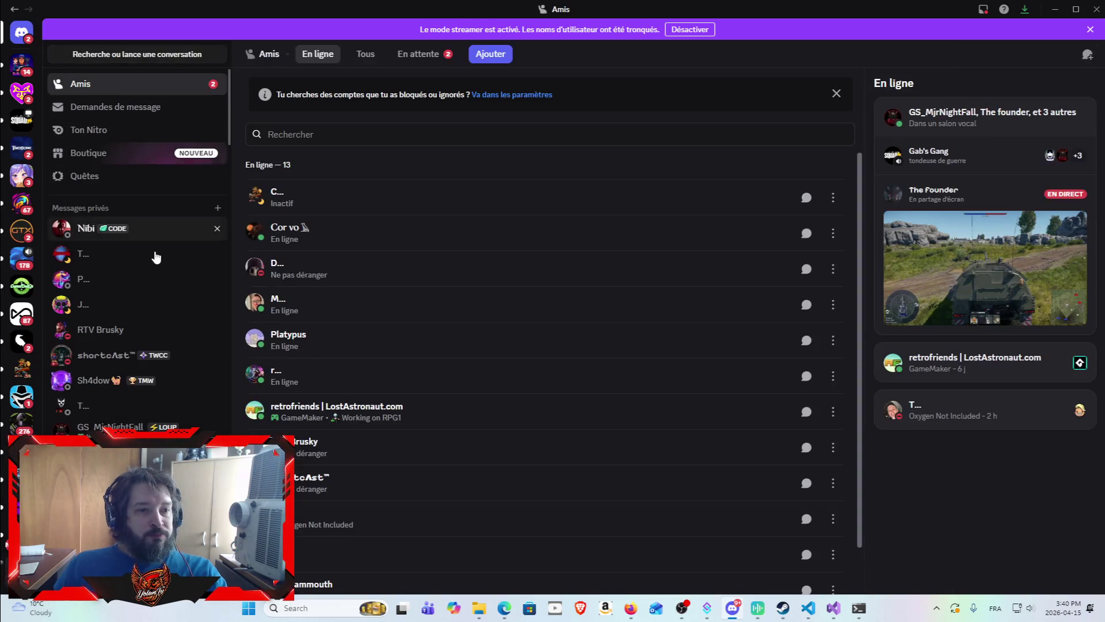
click(135, 353)
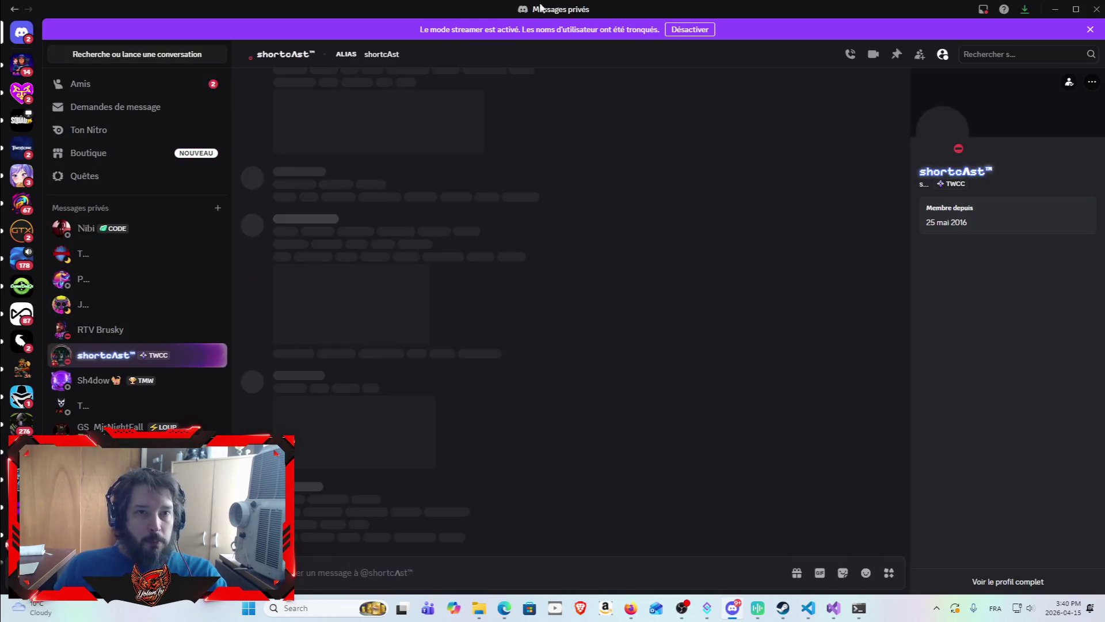
key(alt+Tab)
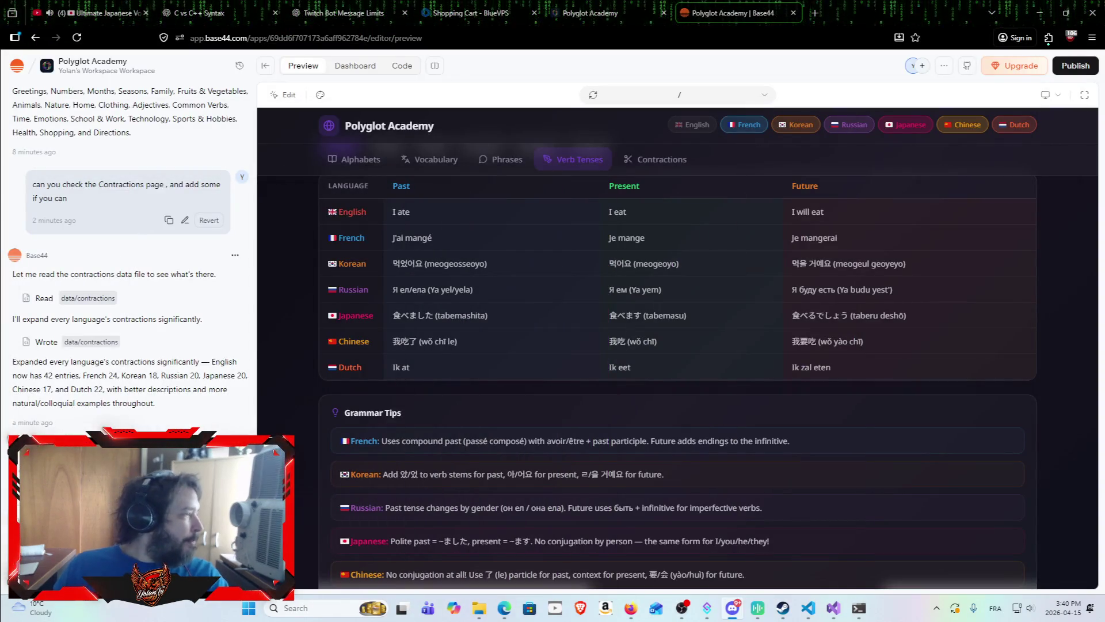
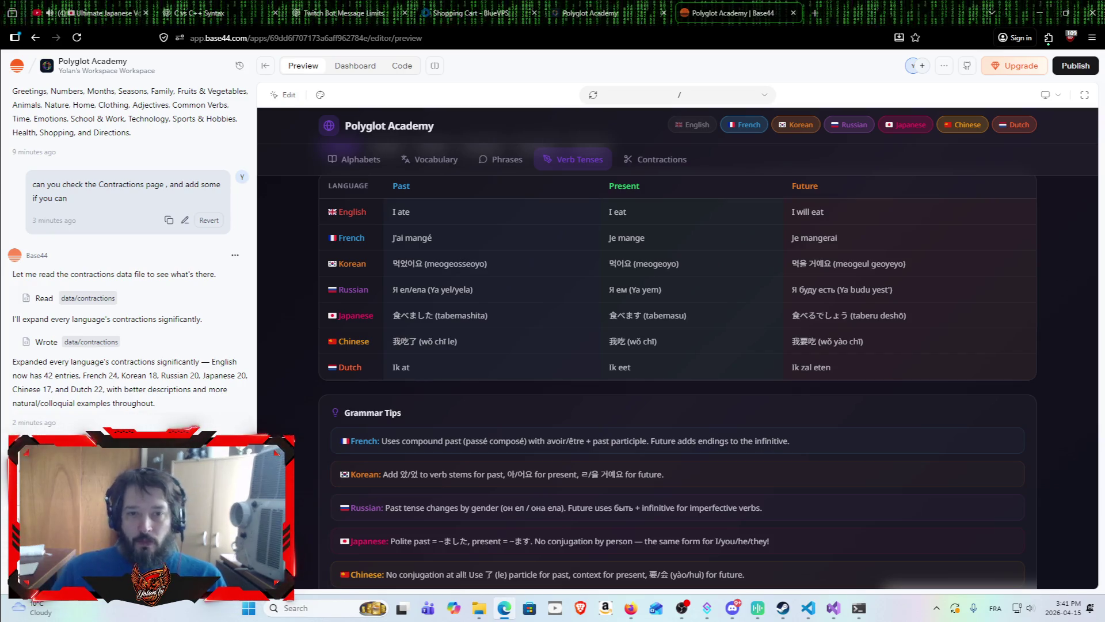
Open the app's Contractions page and scroll through it.
scroll(639, 391, up, 1)
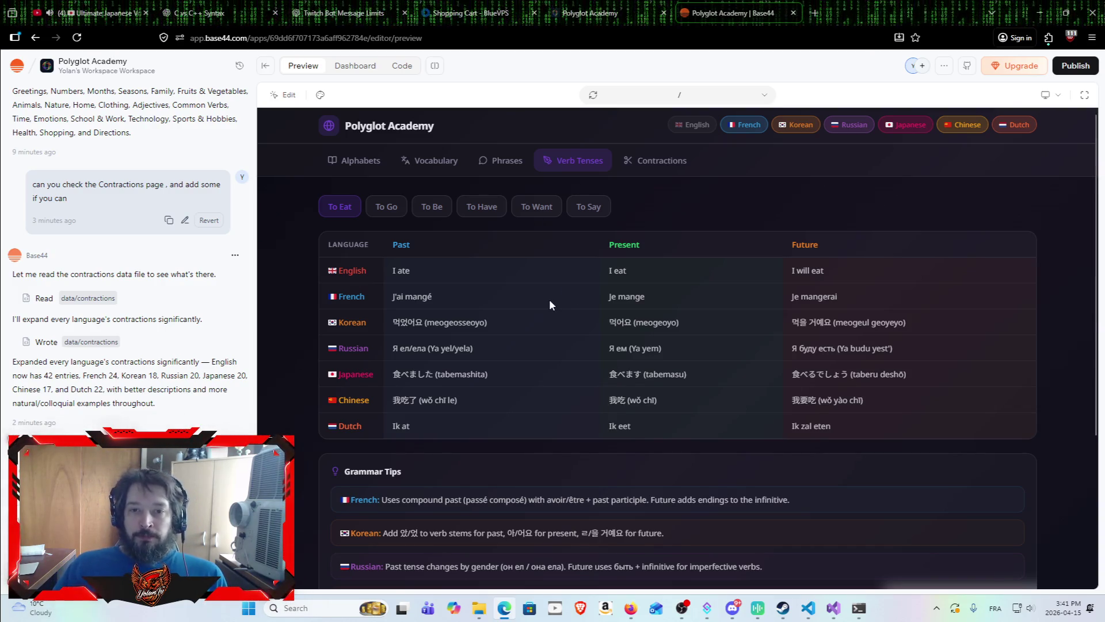
click(662, 171)
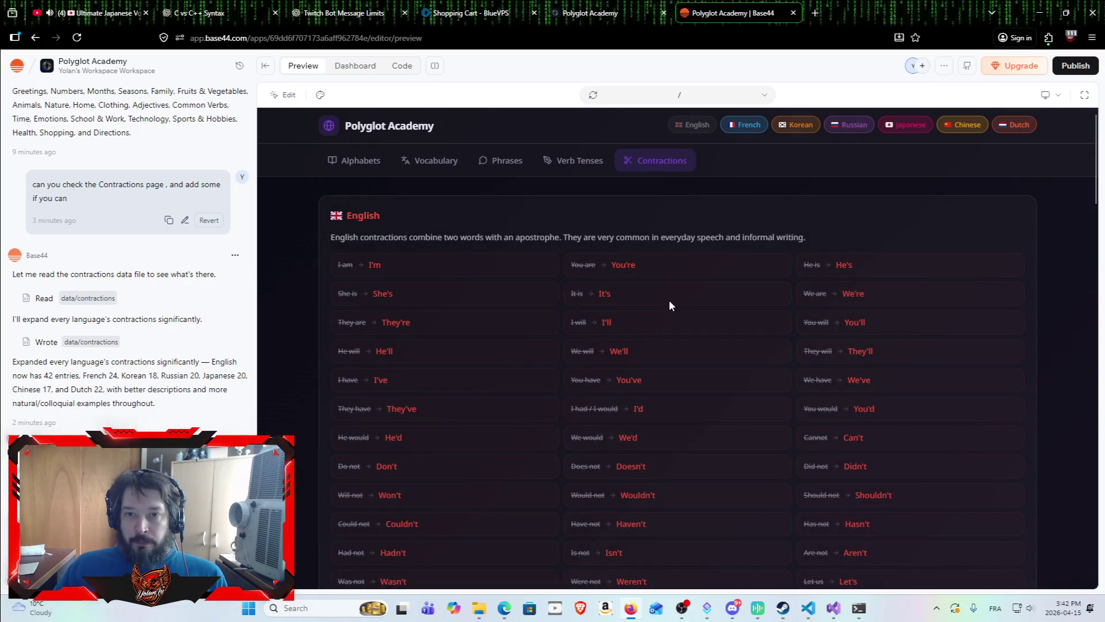
scroll(624, 413, down, 5)
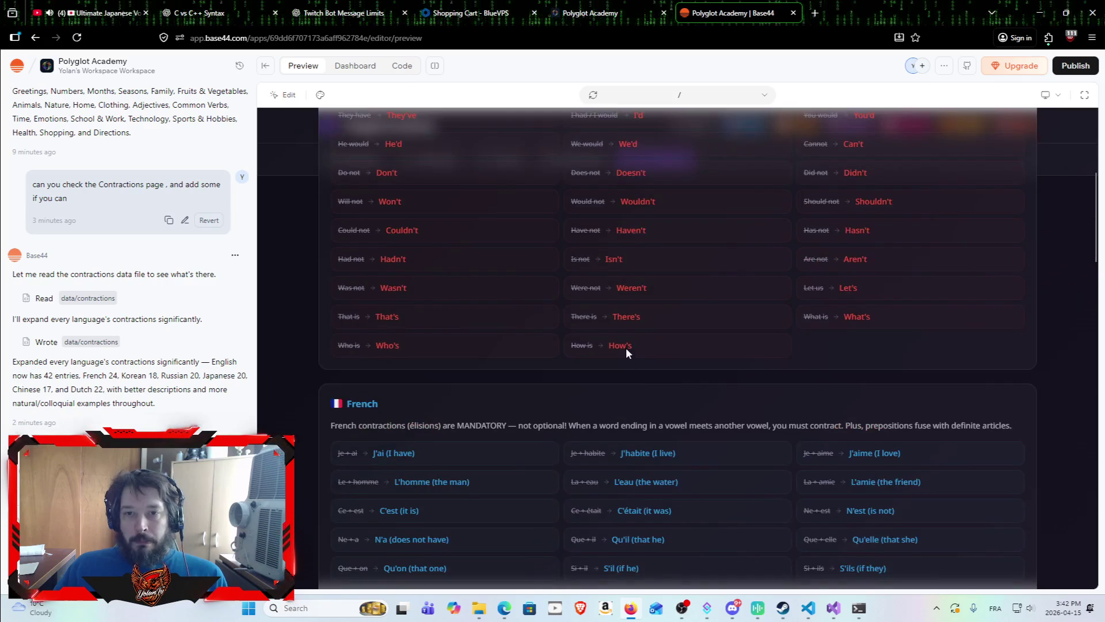
scroll(626, 347, up, 5)
scroll(606, 376, down, 5)
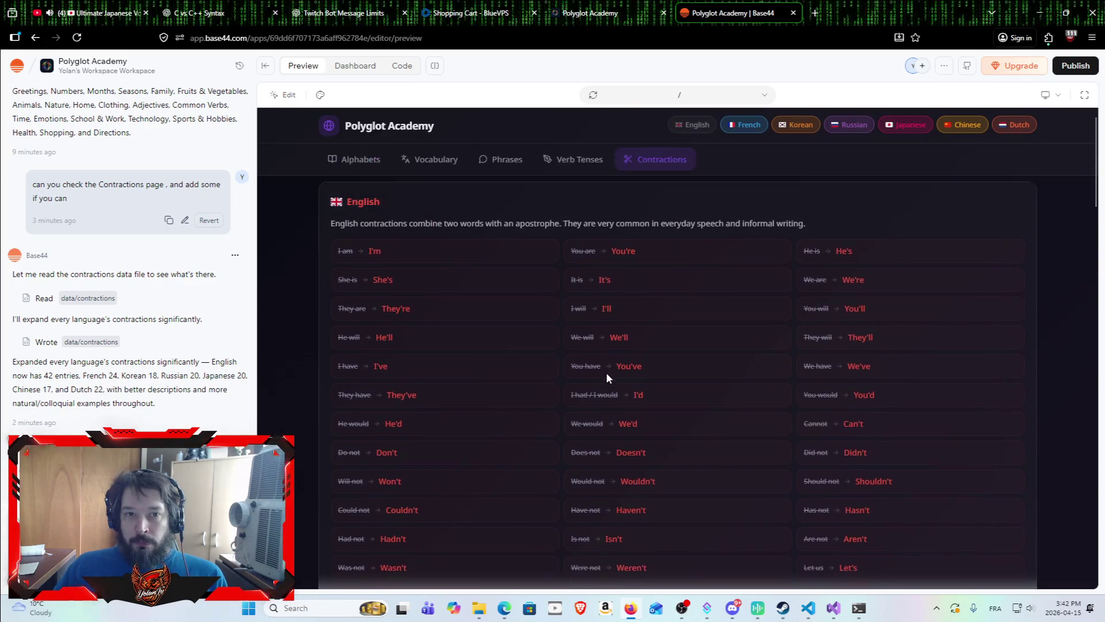
scroll(672, 268, up, 5)
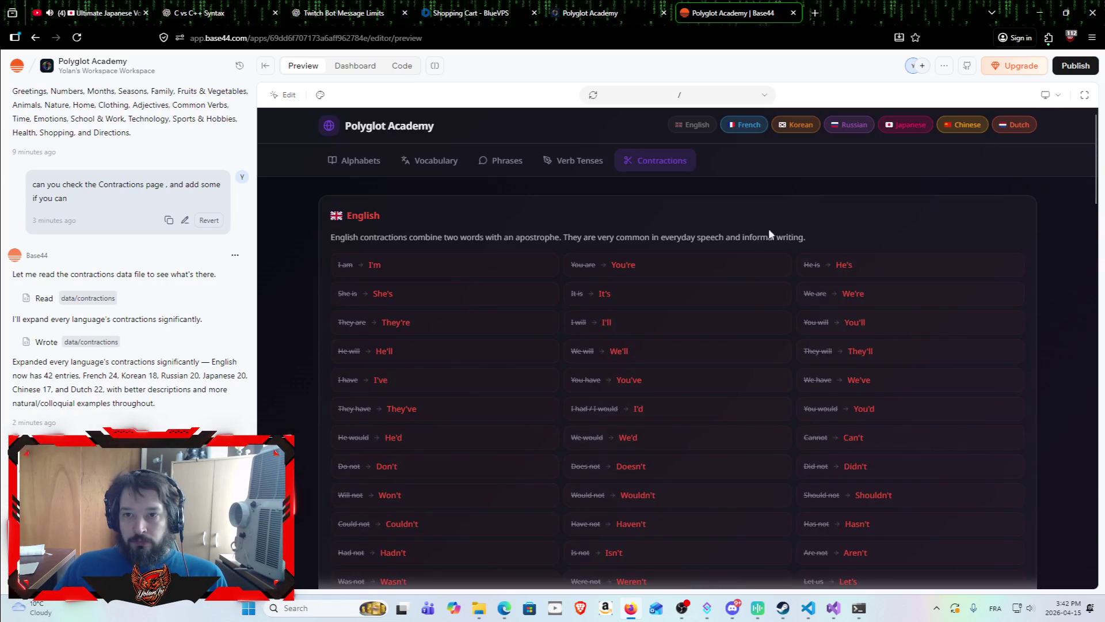
Jump to the French contractions section and read down through the entries.
click(753, 128)
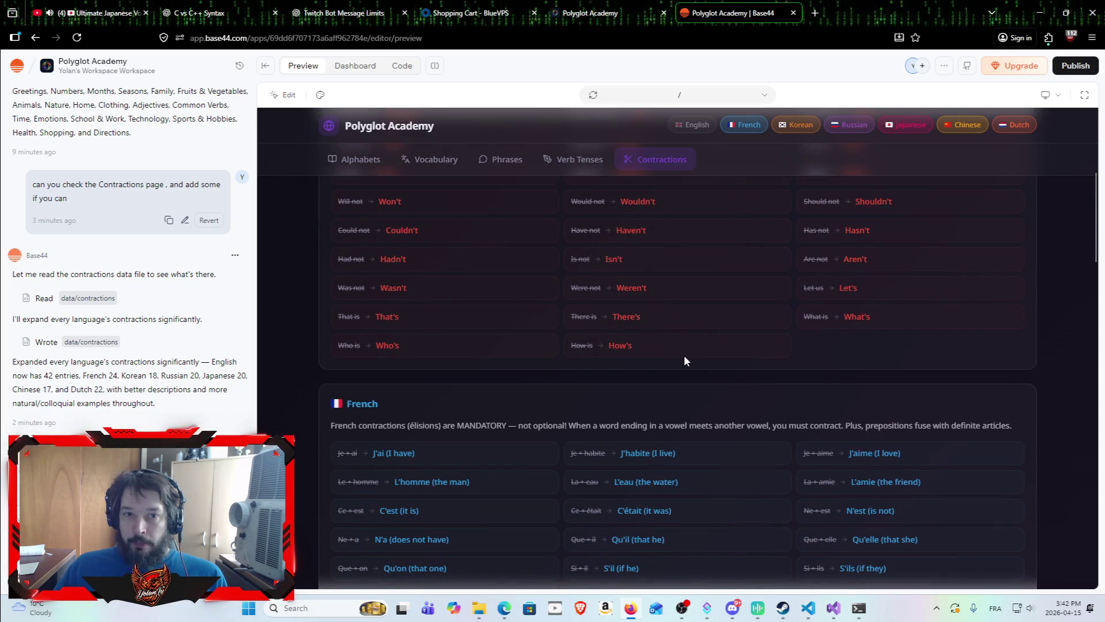
scroll(668, 361, up, 5)
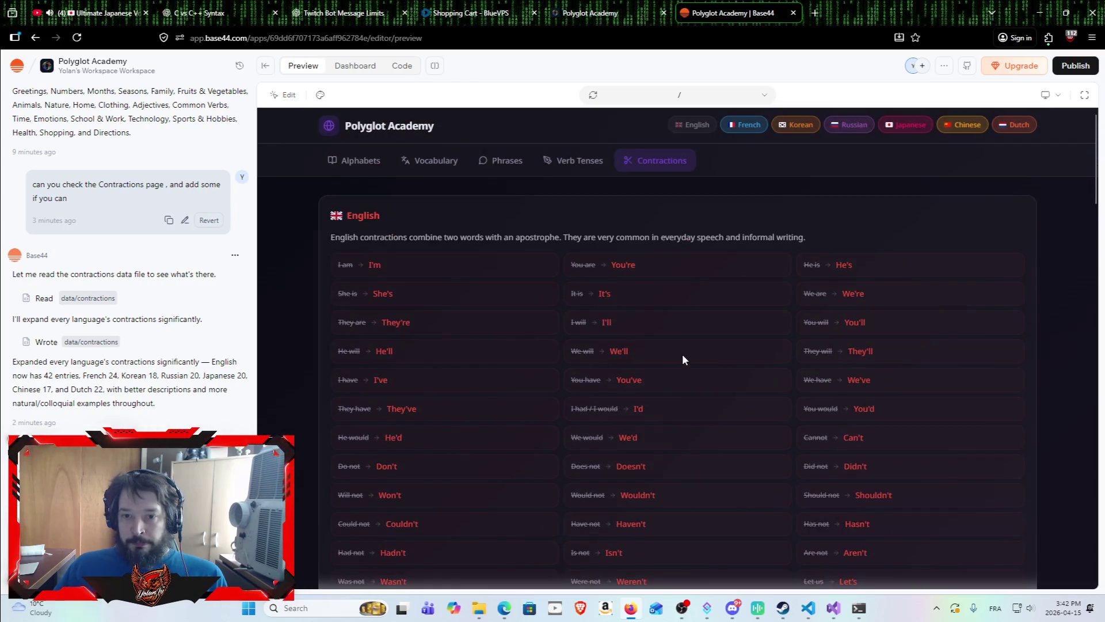
scroll(682, 354, down, 8)
scroll(656, 369, down, 12)
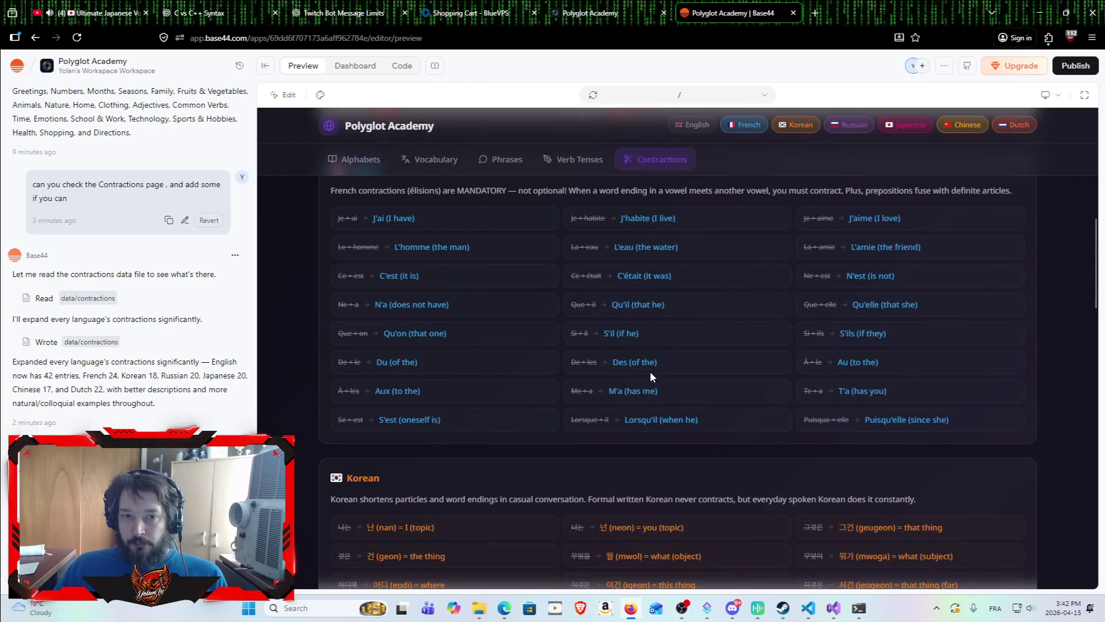
scroll(668, 352, down, 4)
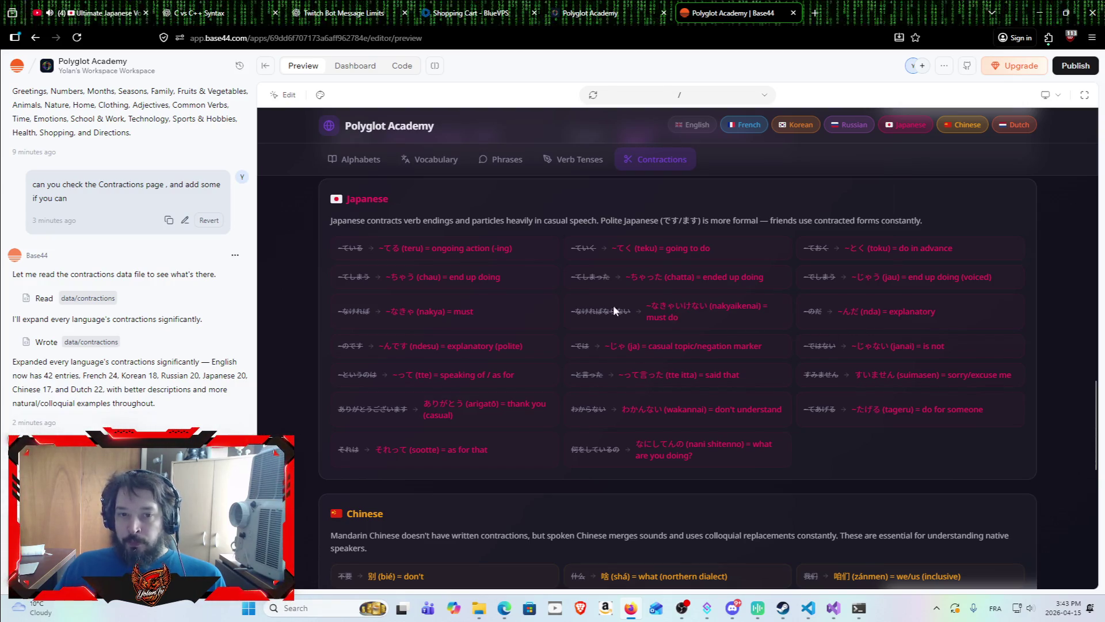
scroll(613, 311, down, 4)
scroll(556, 325, down, 6)
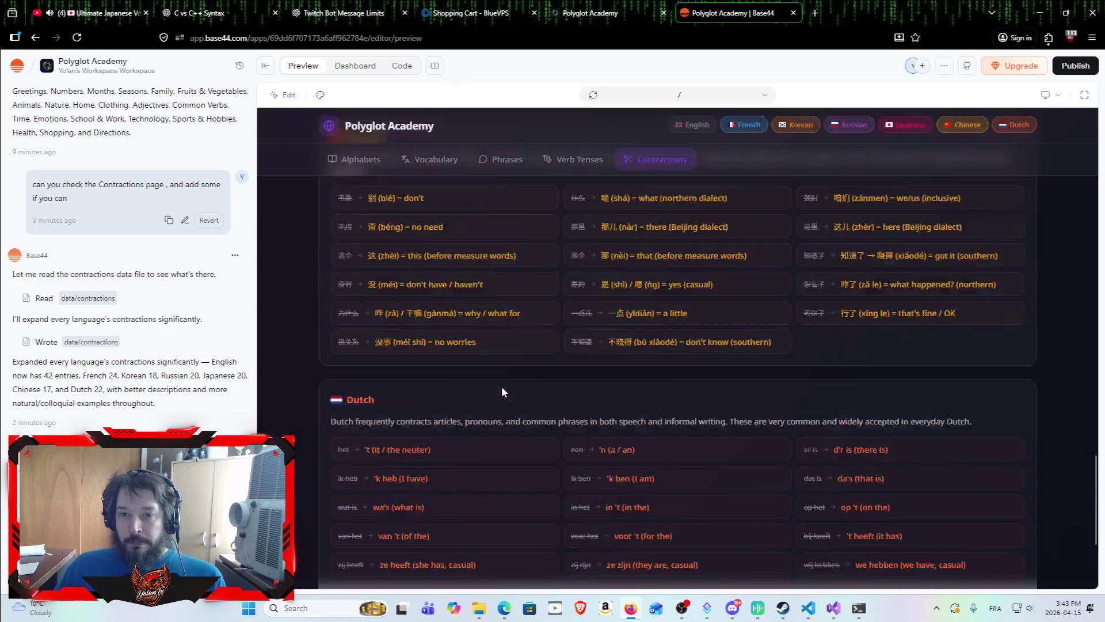
scroll(596, 389, up, 10)
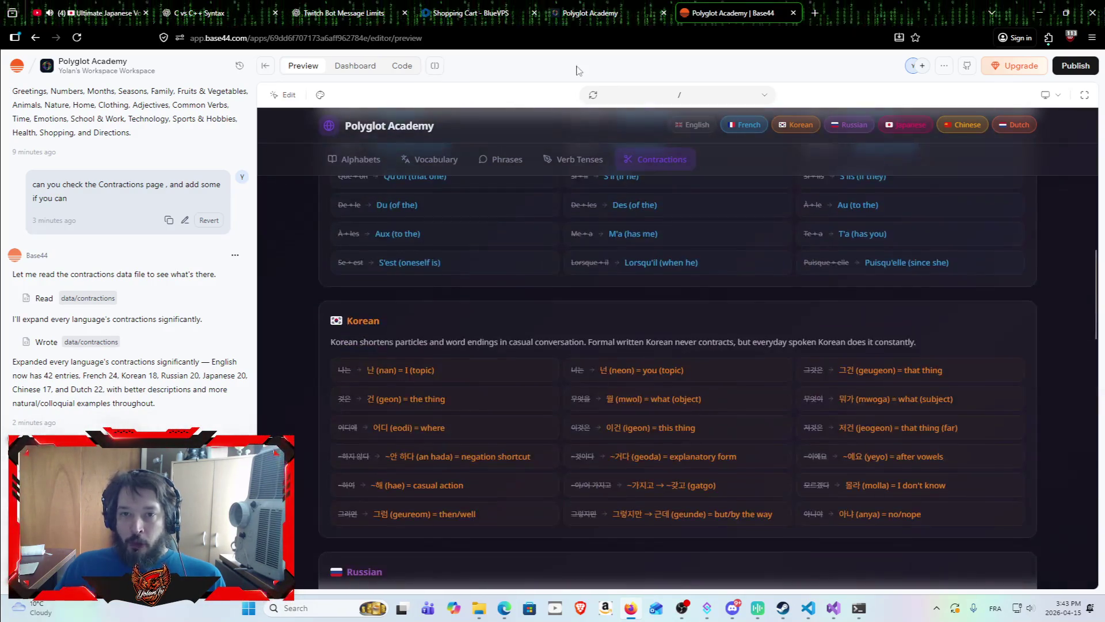
Back on Verb Tenses, show To Go, then To Be conjugations down to the Grammar Tips.
click(574, 166)
scroll(524, 345, up, 4)
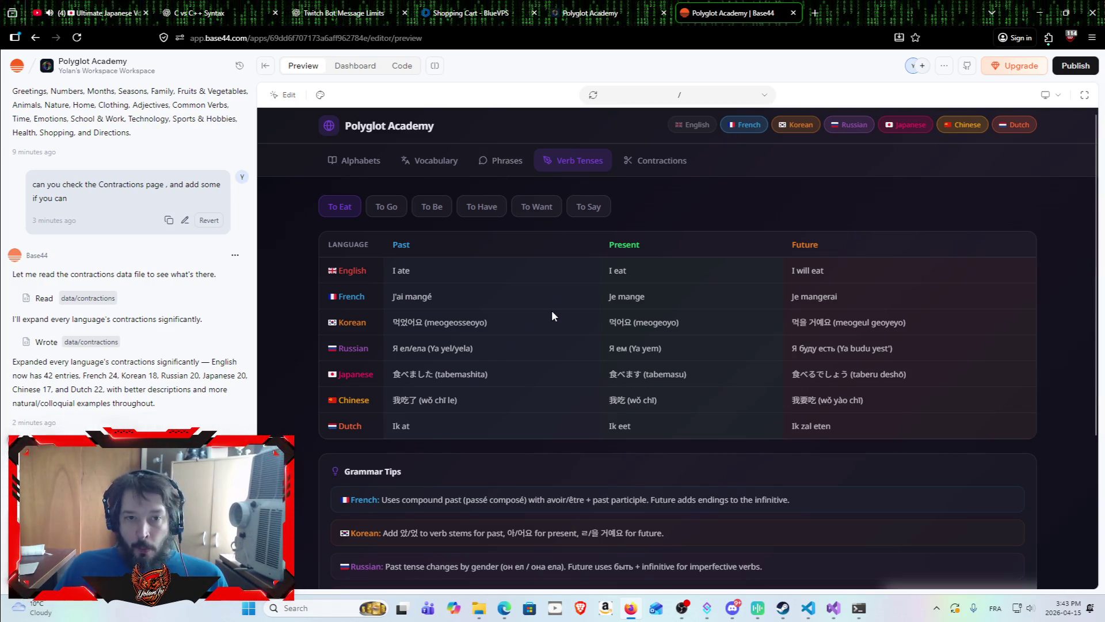
click(397, 207)
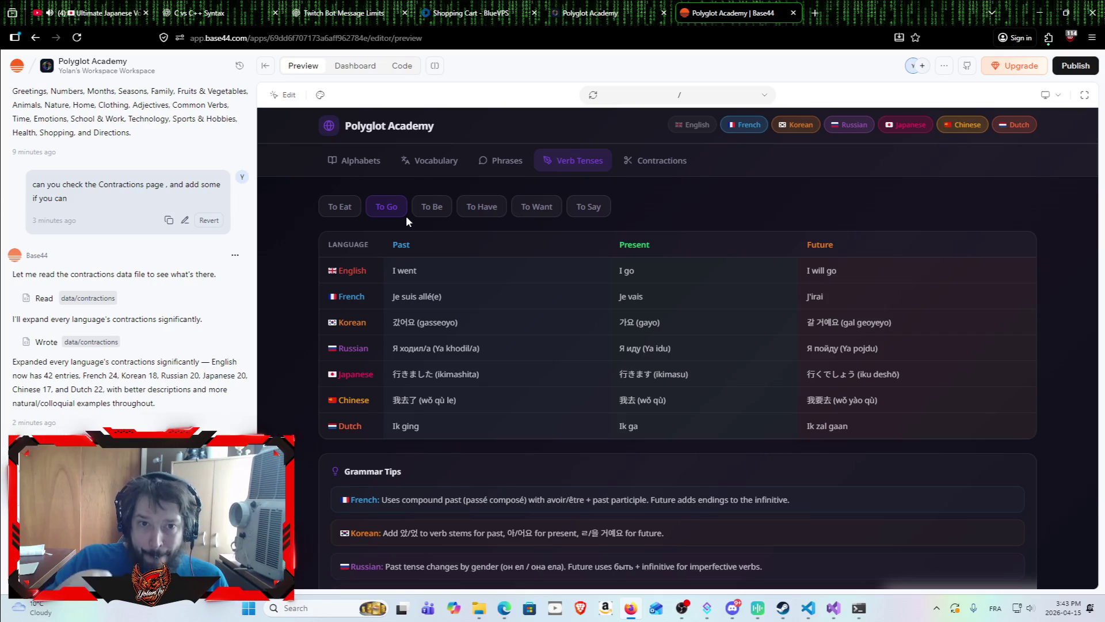
click(435, 216)
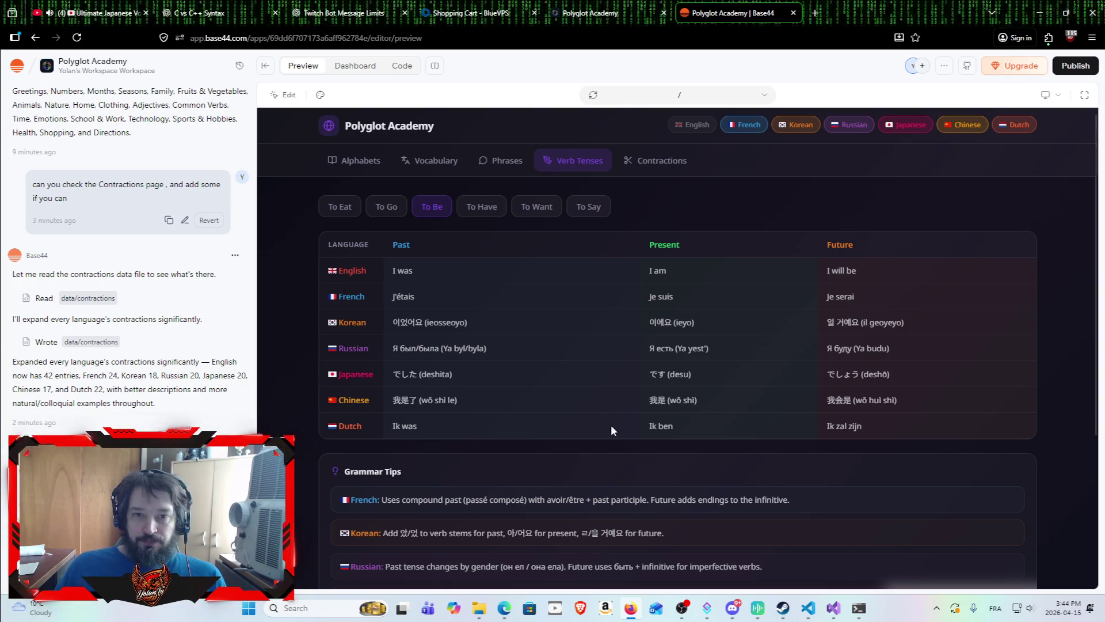
scroll(589, 408, down, 3)
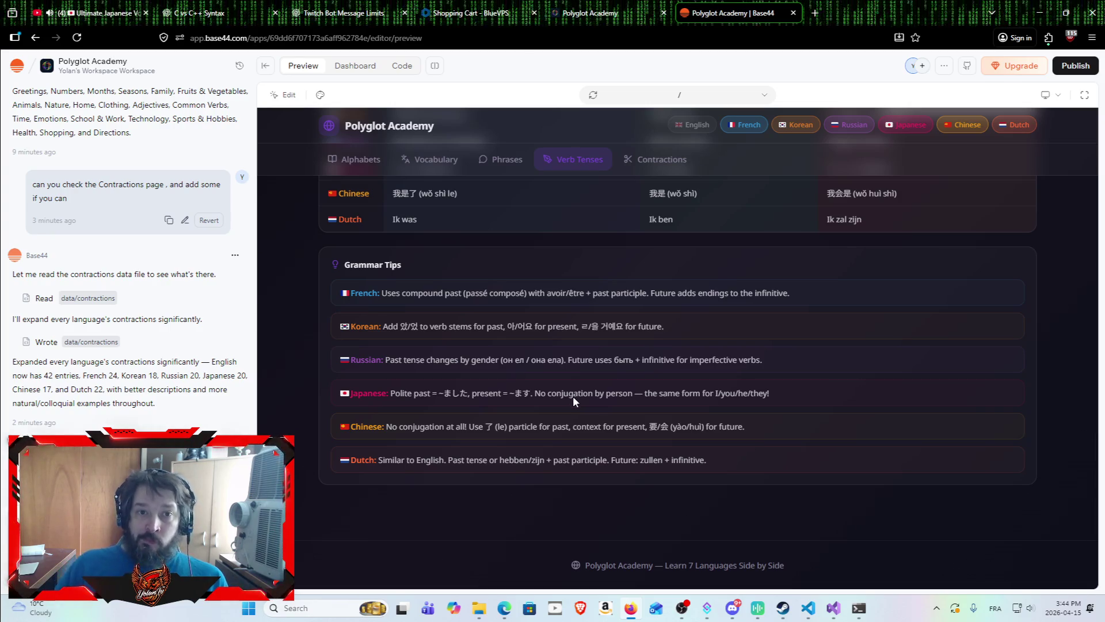
Open the Vocabulary word table and filter it to Technology words.
click(455, 160)
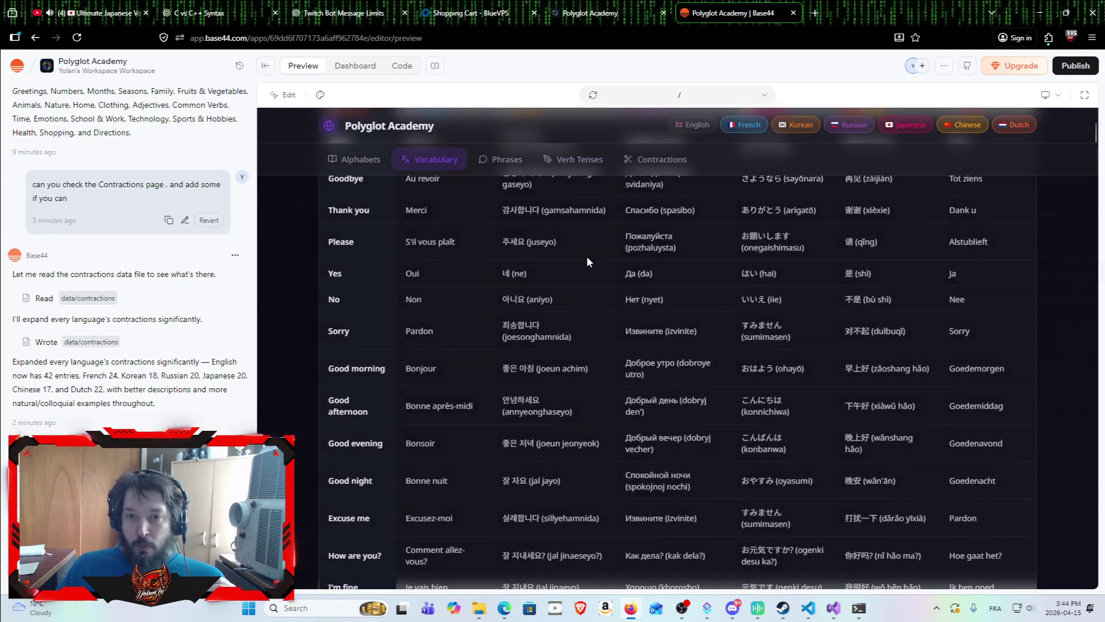
scroll(598, 305, up, 3)
scroll(576, 265, down, 7)
scroll(575, 233, down, 8)
scroll(667, 492, up, 15)
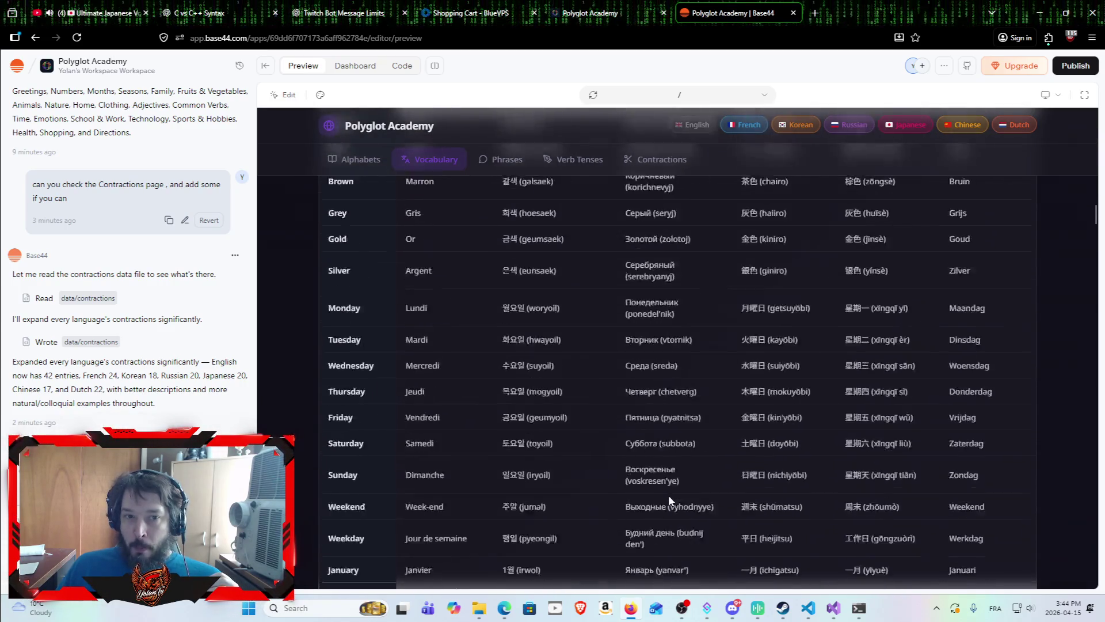
scroll(648, 490, up, 5)
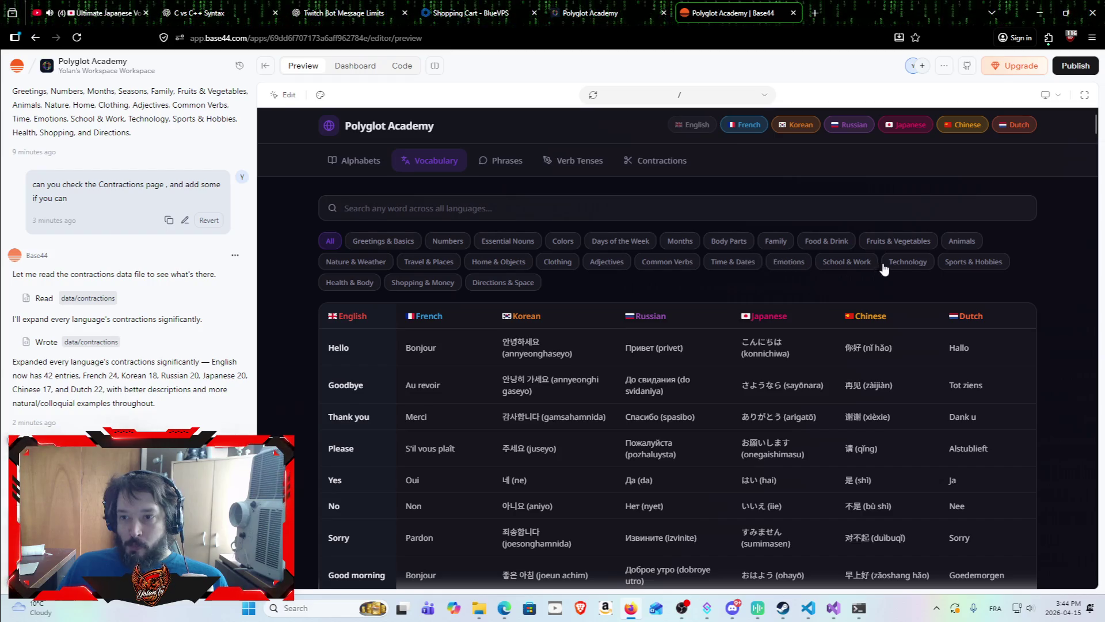
click(908, 261)
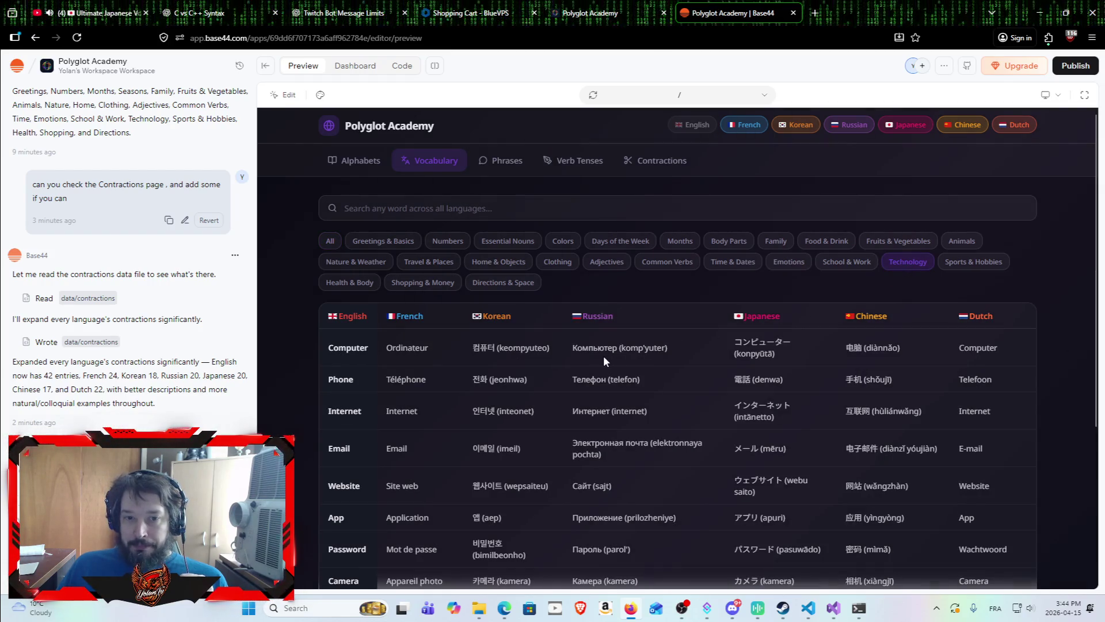
Hide the French, Korean, Russian, Chinese and Dutch columns, then close the Base44 editor.
click(747, 125)
click(802, 124)
click(852, 125)
click(963, 125)
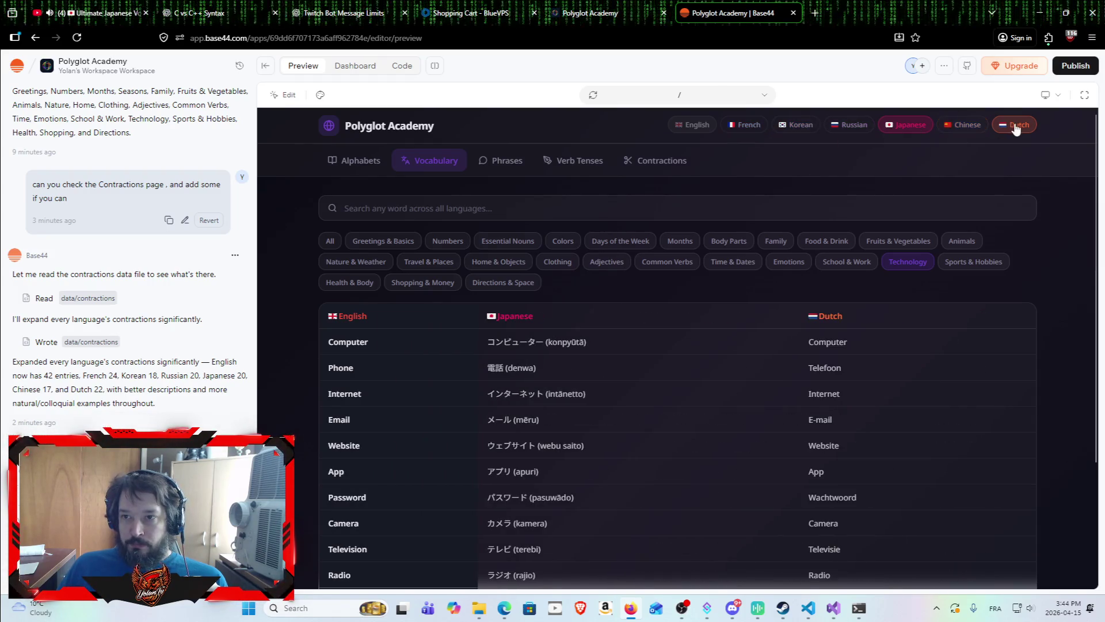
click(1015, 125)
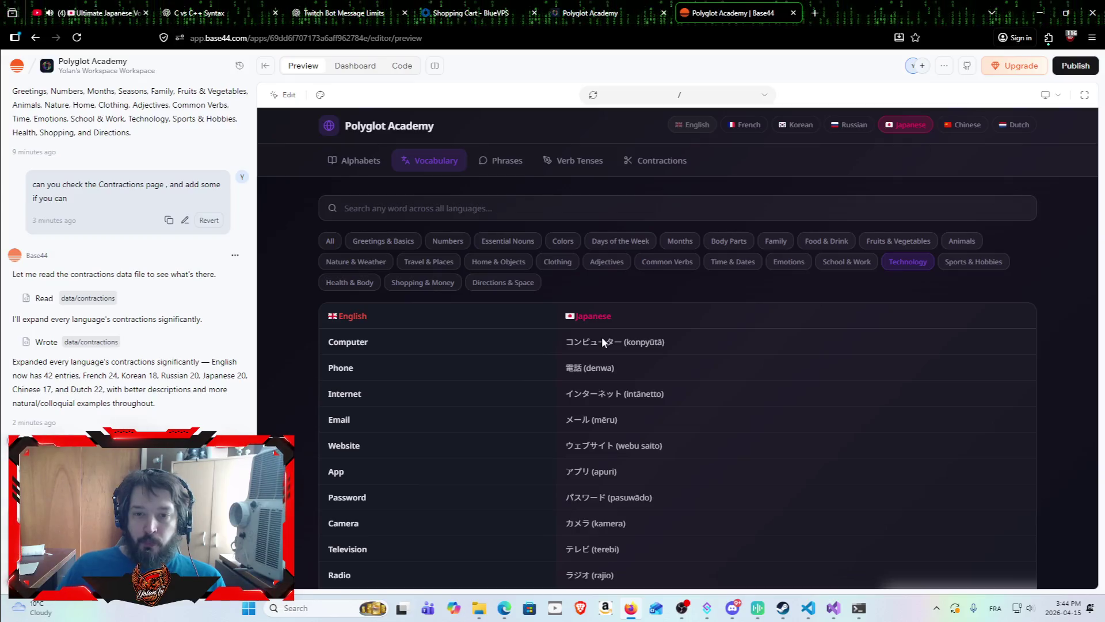
scroll(602, 337, down, 3)
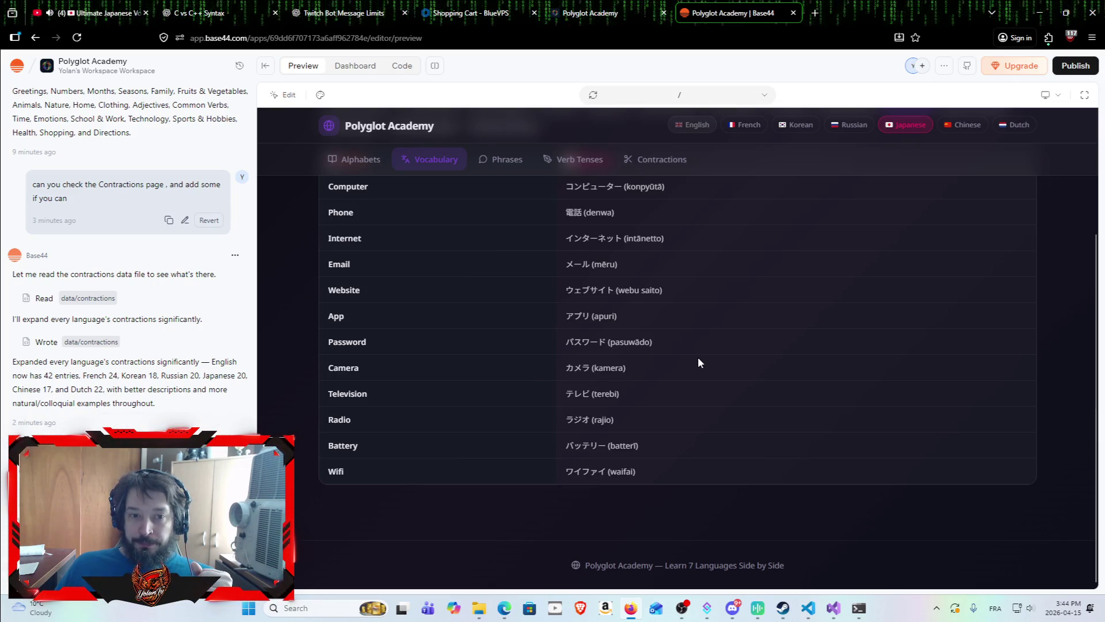
click(793, 13)
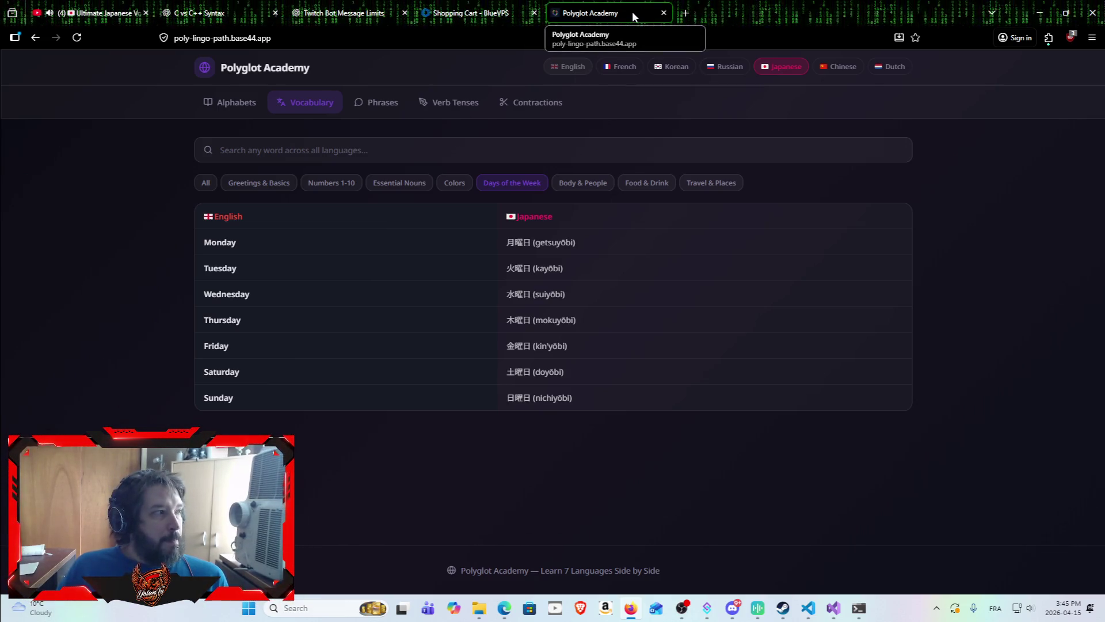
Close Polyglot Academy, revisit the Twitch Bot Message Limits chat, and bring up BridgeTD in Visual Studio.
click(664, 12)
click(347, 6)
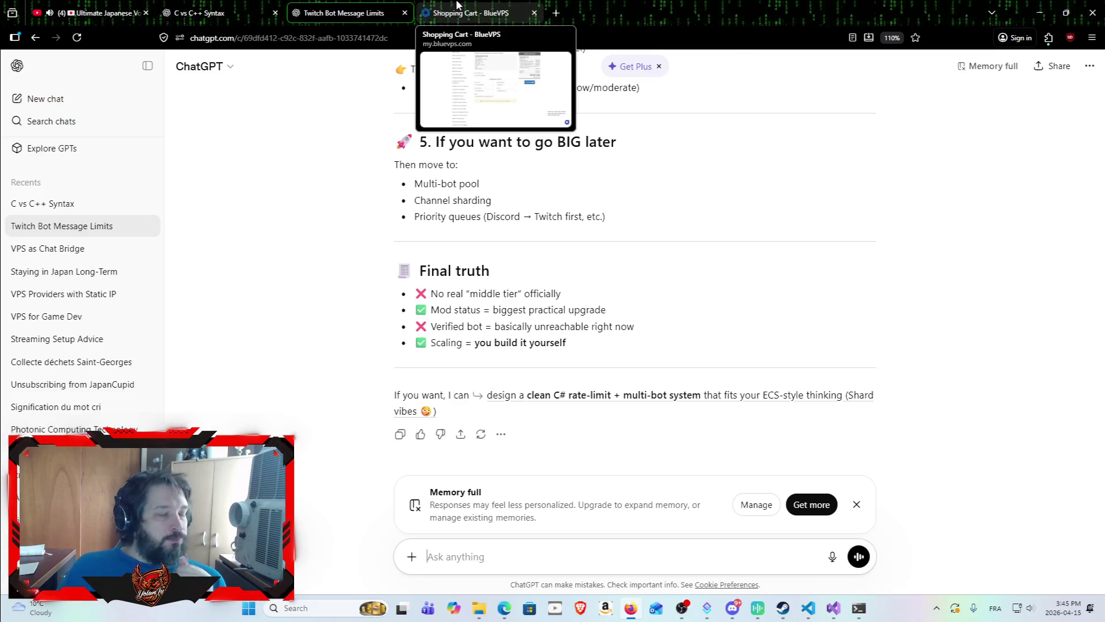
click(834, 618)
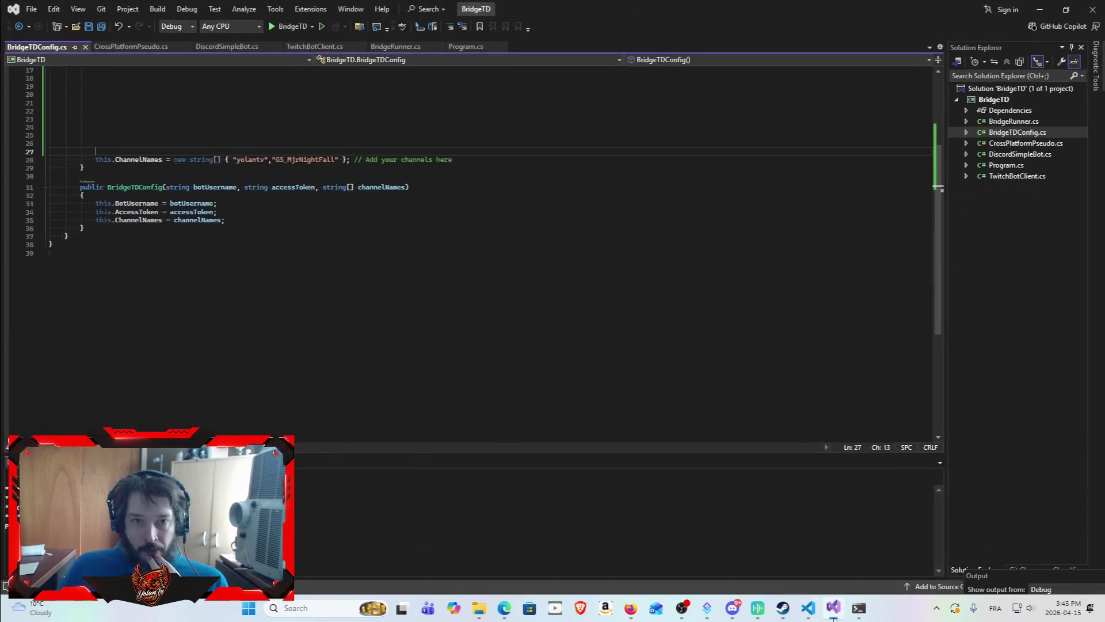
Open Program.cs, then BridgeRunner.cs from Solution Explorer to review the bridge startup code.
scroll(898, 299, up, 6)
double_click(1015, 164)
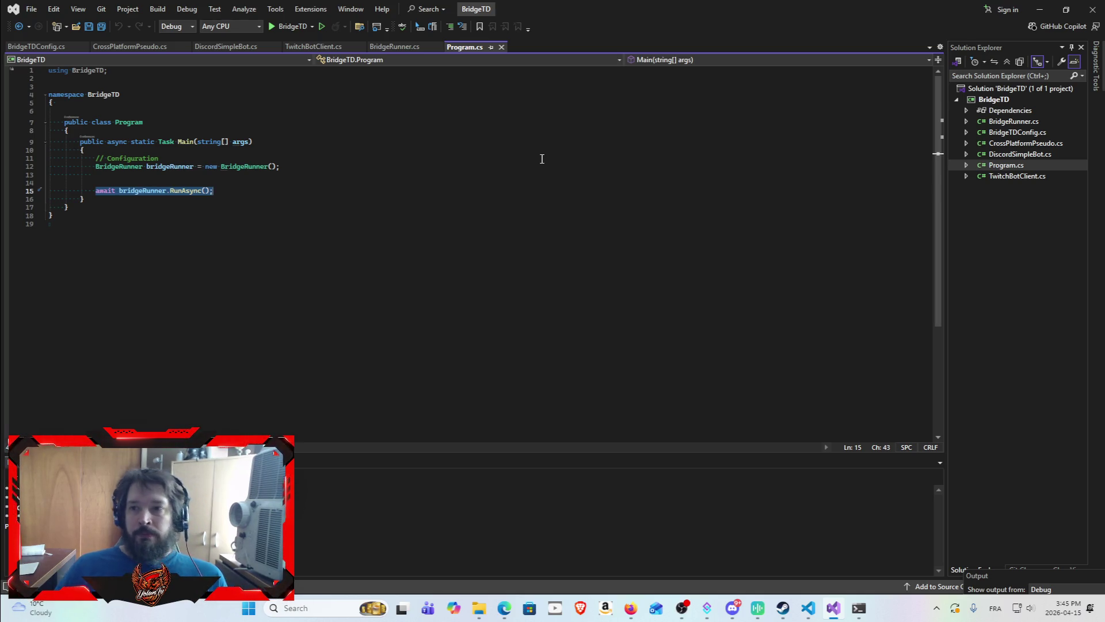
double_click(1011, 121)
click(1010, 121)
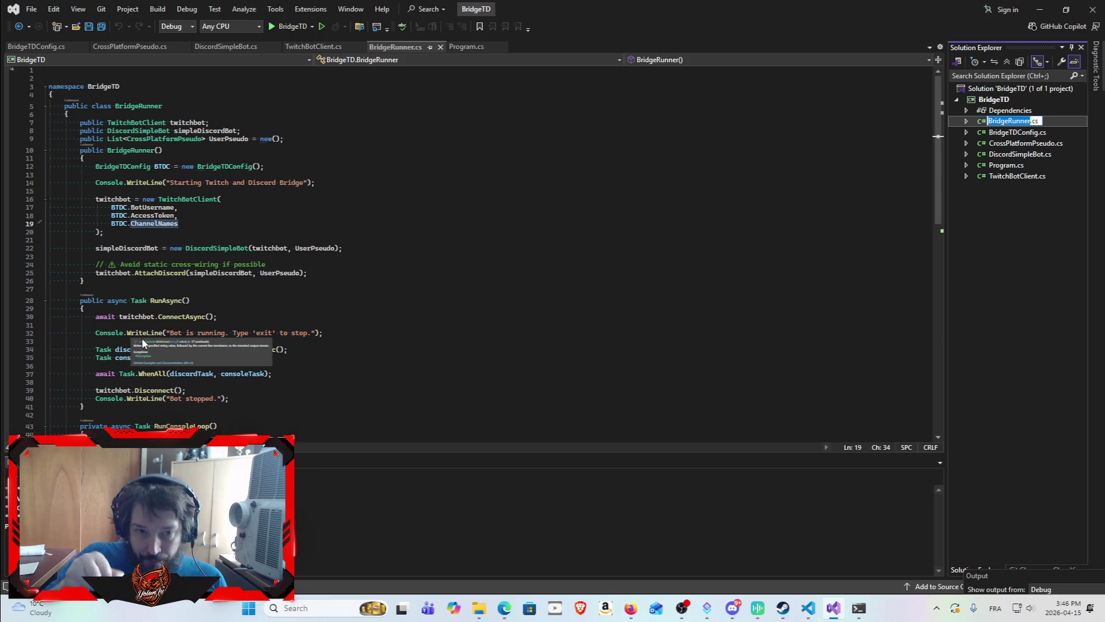
Bring the finished debug console forward, read its output, and close it.
click(867, 606)
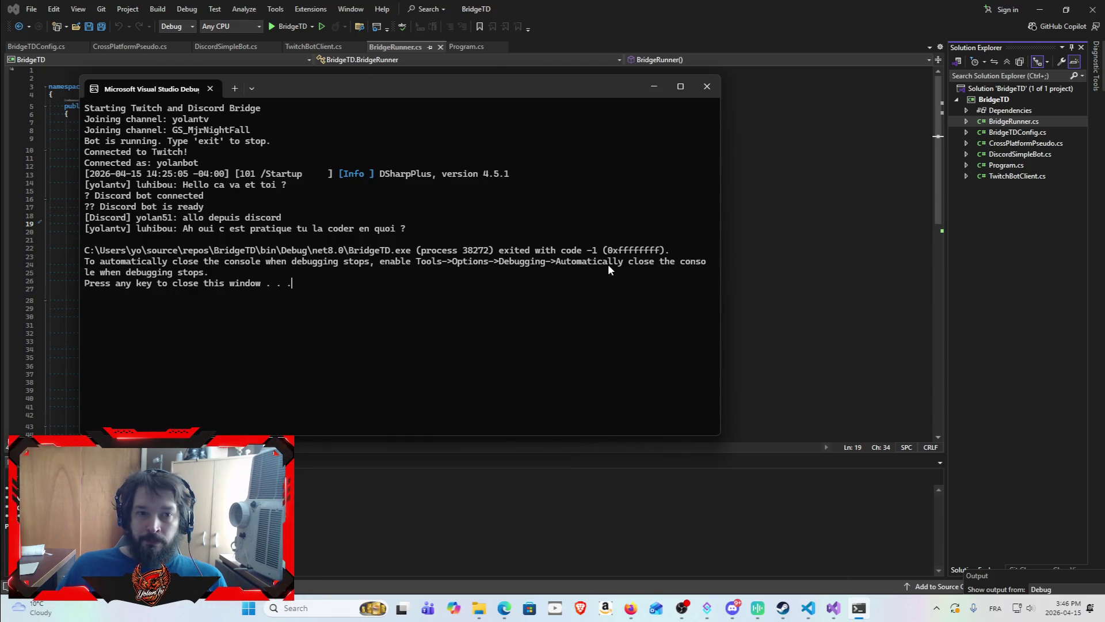
click(707, 86)
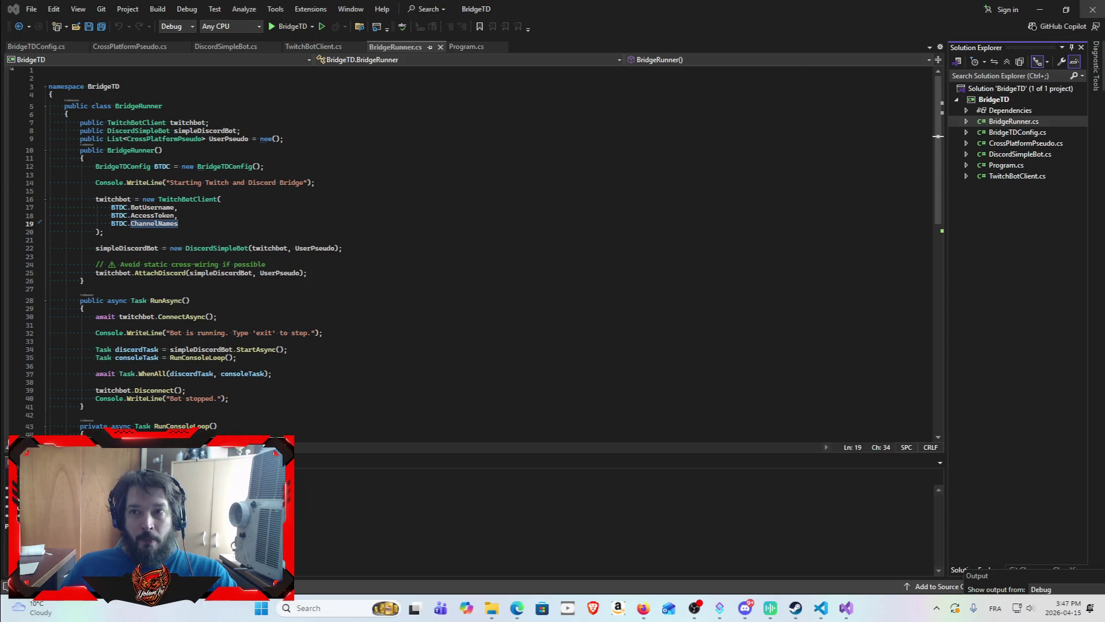
In BridgeTDConfig.cs, change the channel name 'yolantv' to 'YolanTv' and save.
double_click(1013, 132)
scroll(802, 194, down, 5)
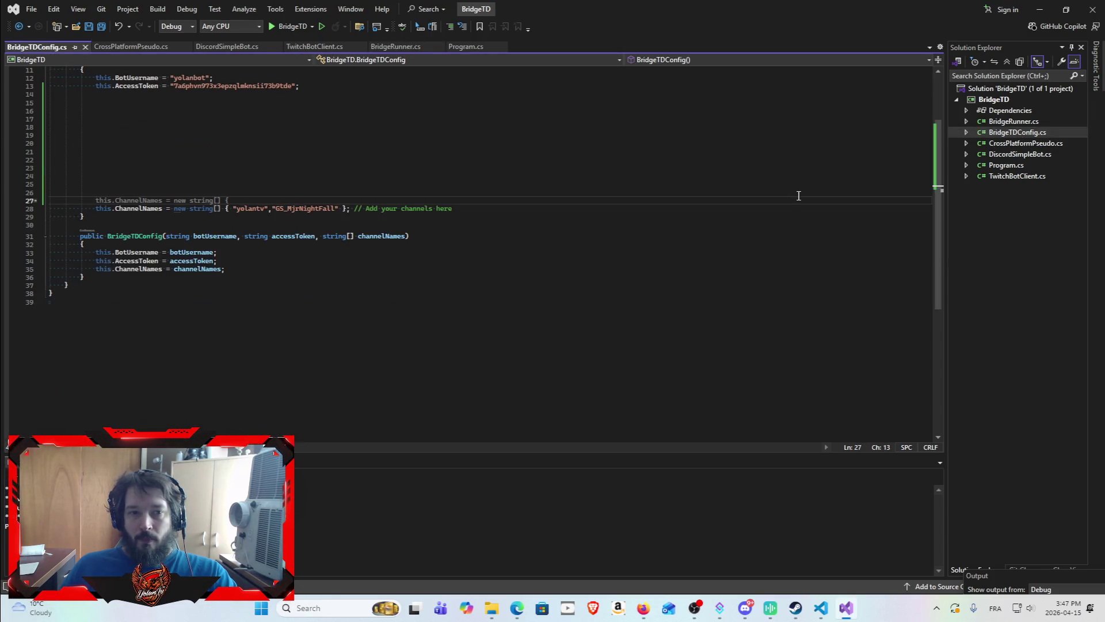
click(413, 236)
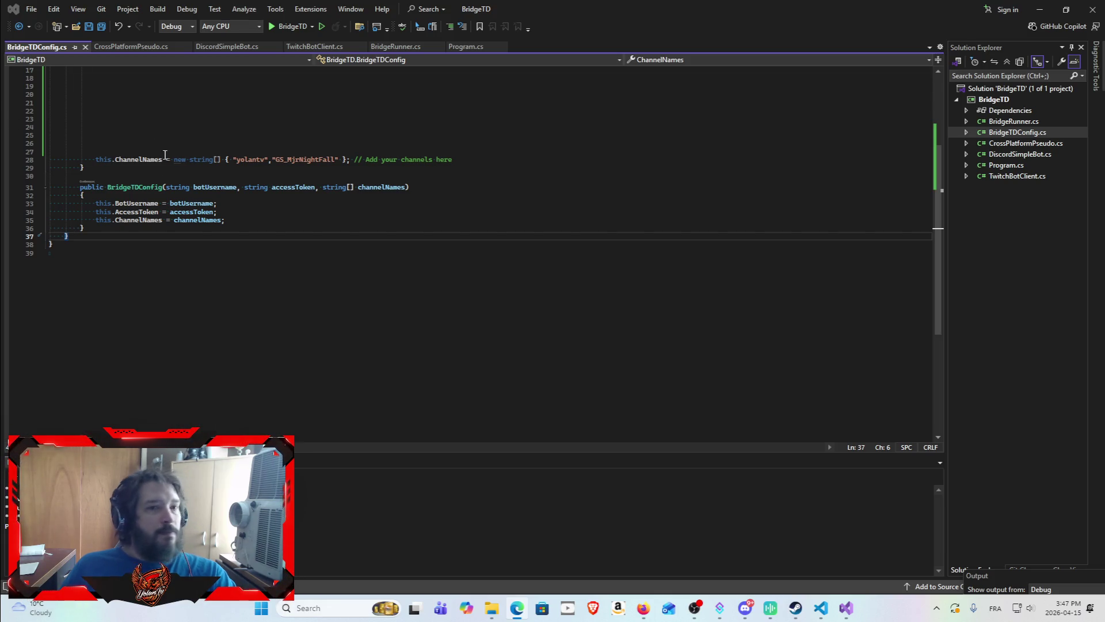
click(239, 159)
text(Y)
key(Delete)
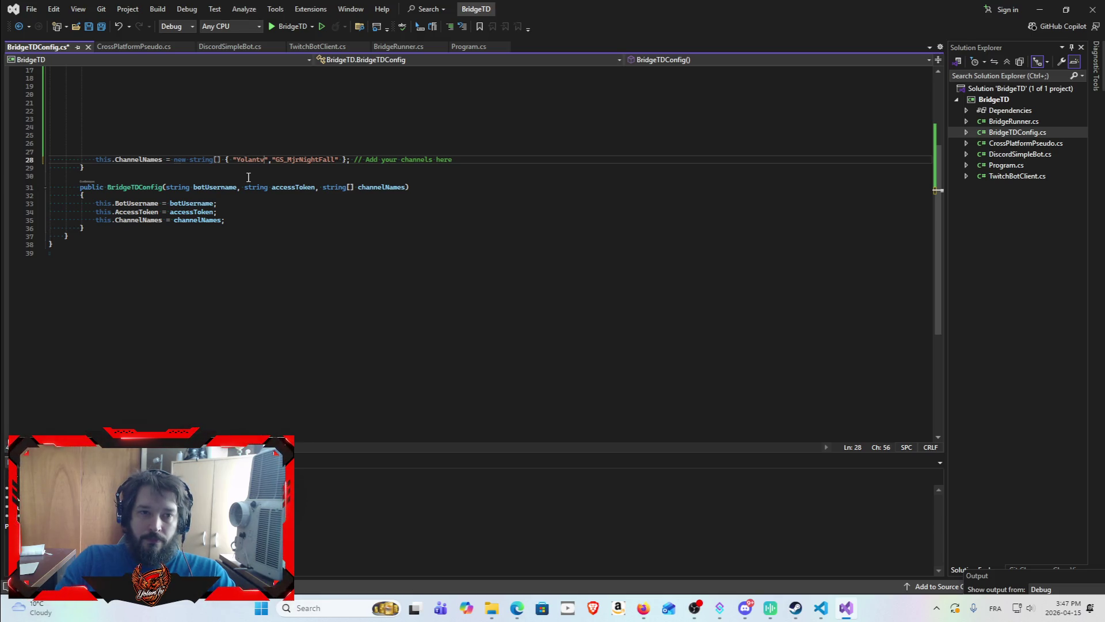
text(T)
key(Delete)
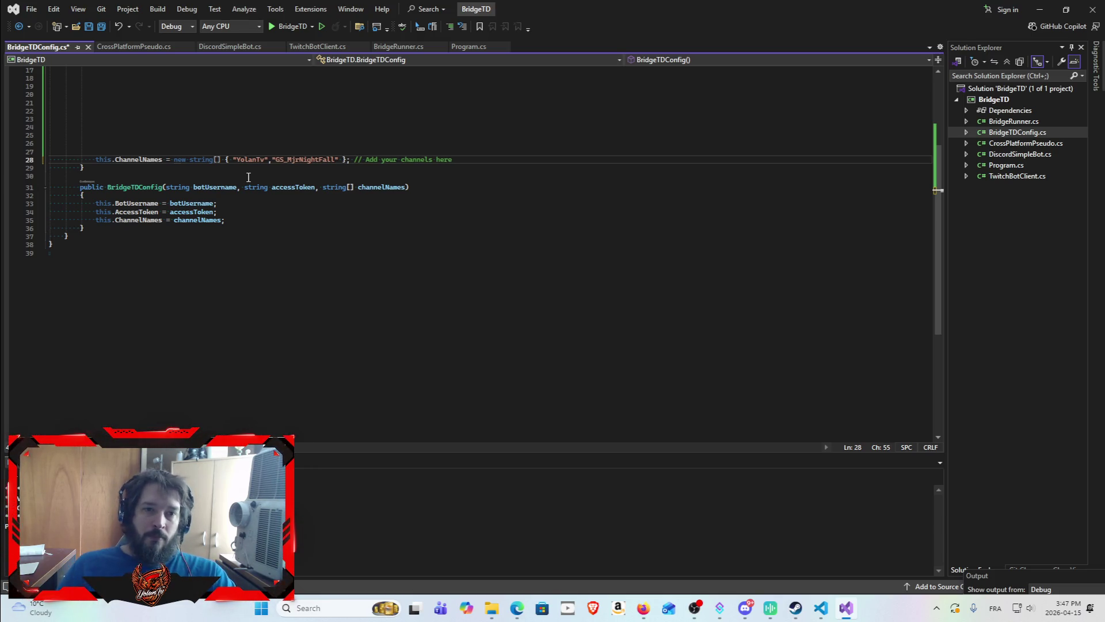
click(99, 26)
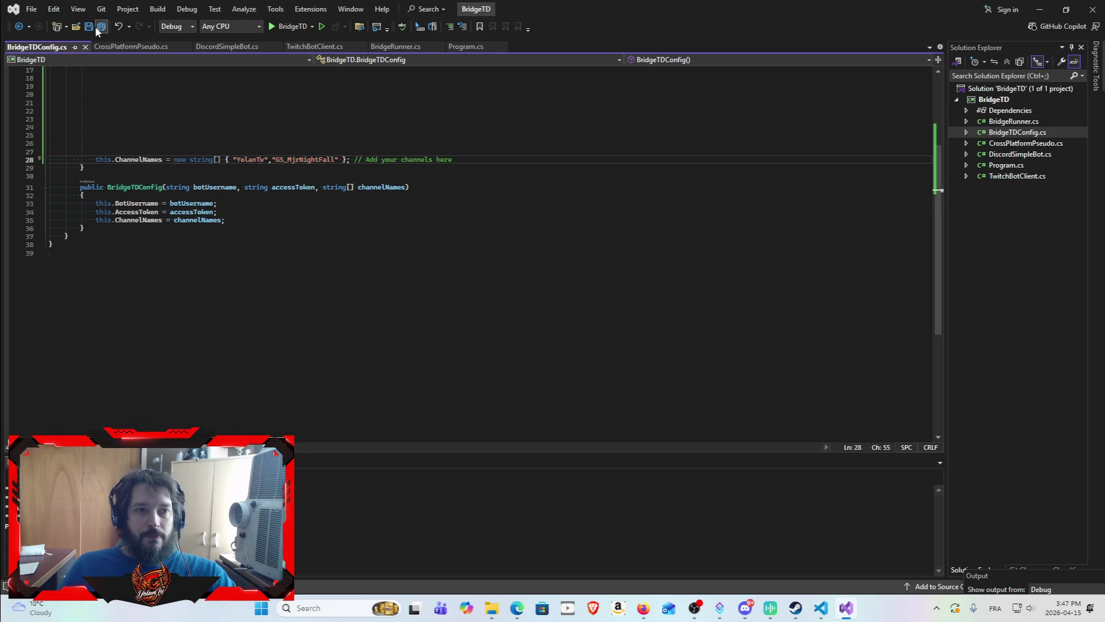
Glance at the ChatGPT conversation, then return to Visual Studio and open Program.cs.
click(1040, 11)
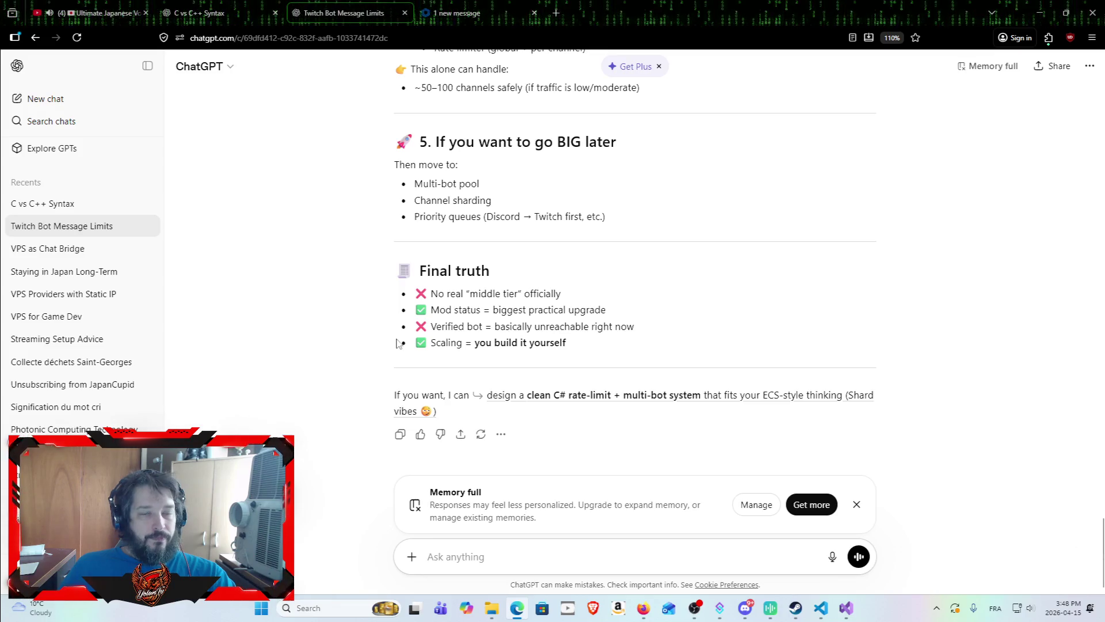
click(846, 609)
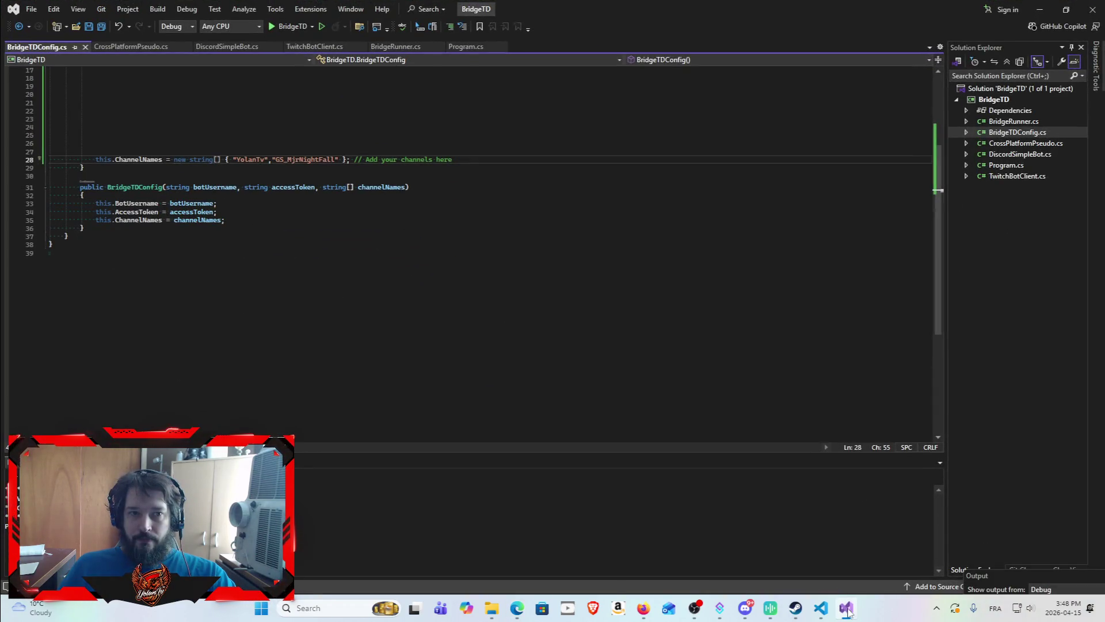
scroll(511, 430, up, 5)
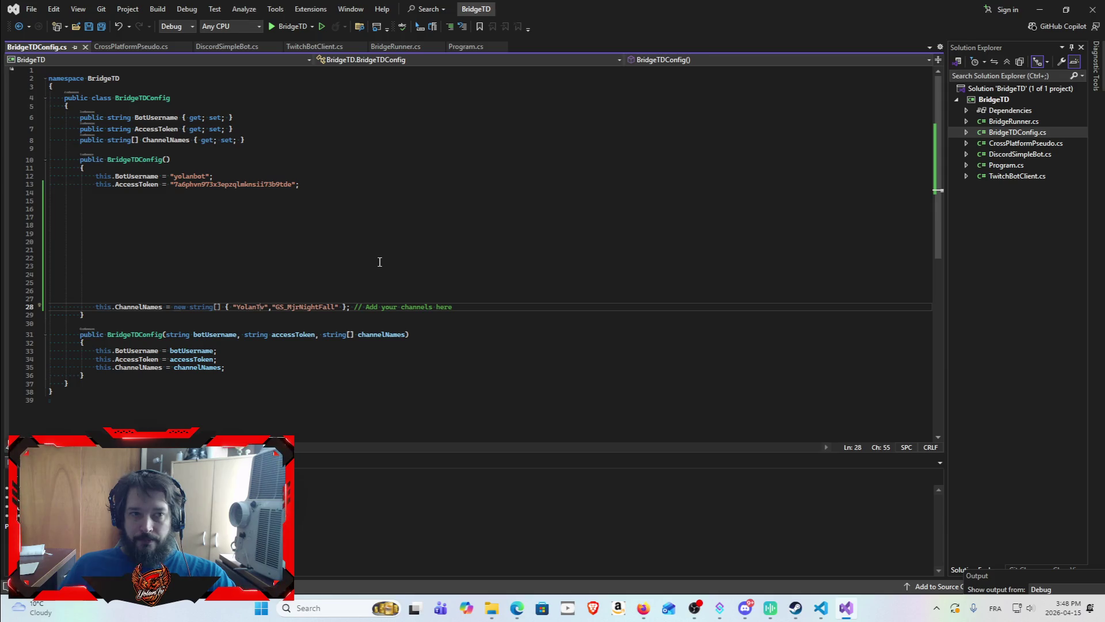
scroll(422, 274, down, 7)
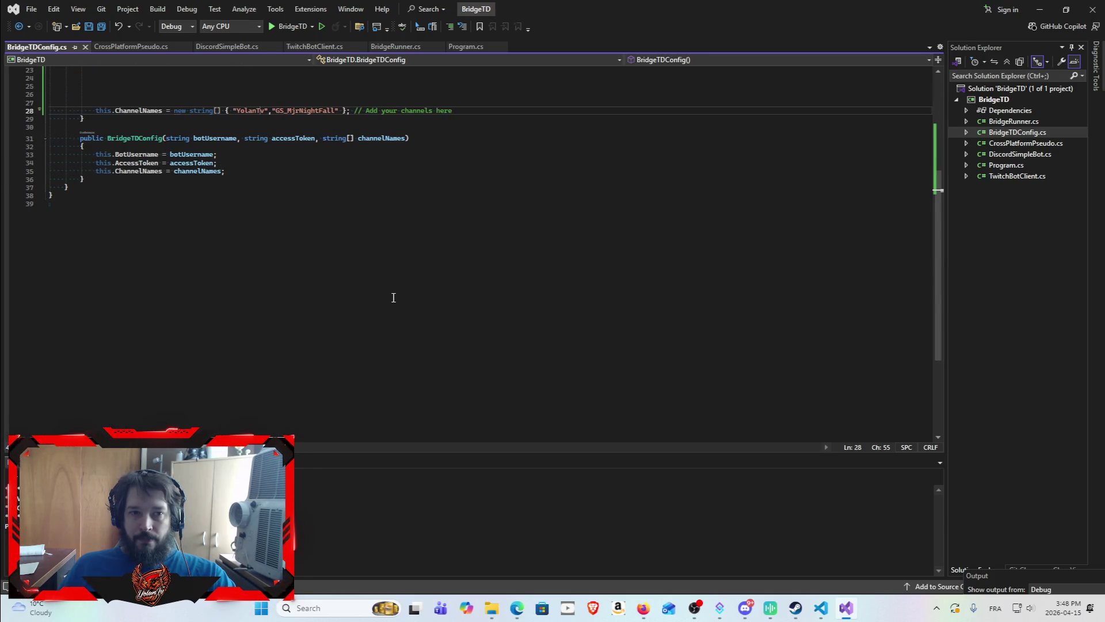
scroll(400, 288, down, 1)
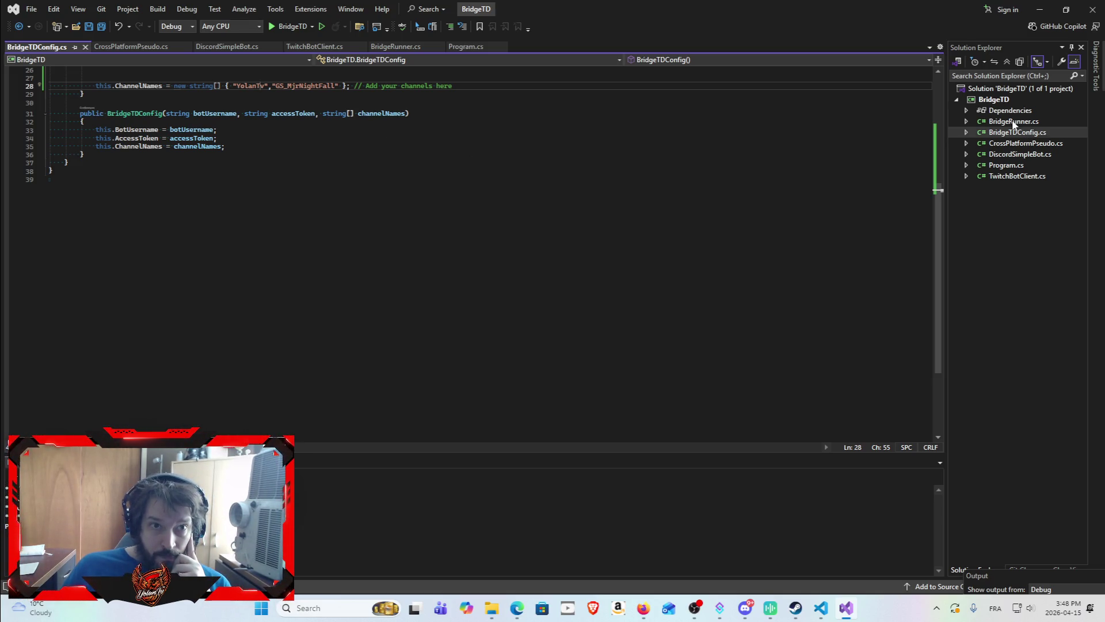
scroll(316, 303, up, 5)
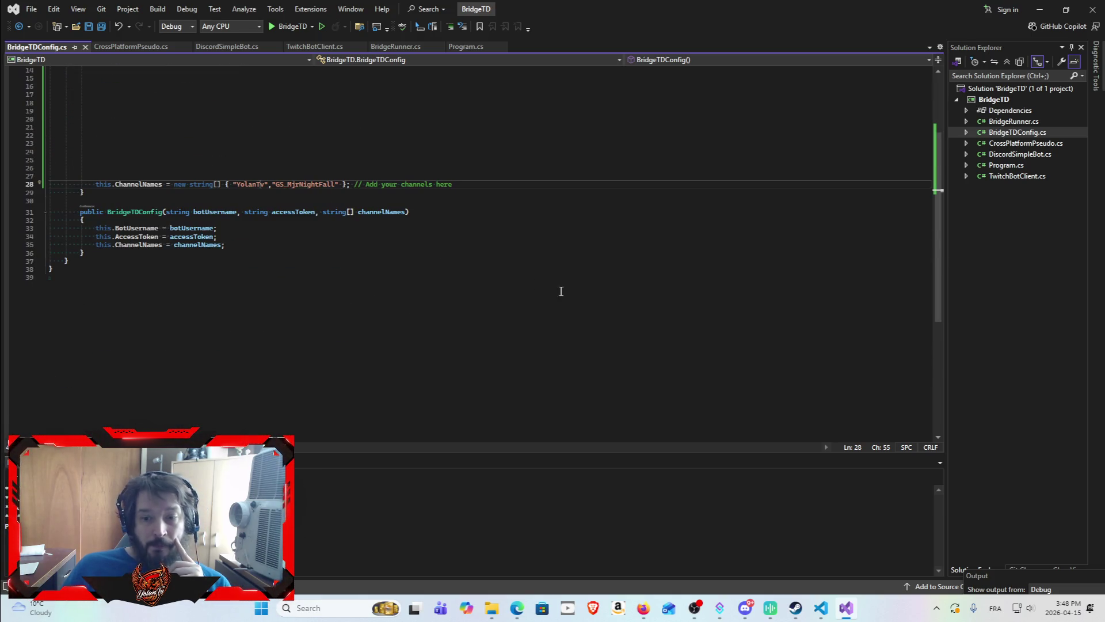
double_click(1017, 167)
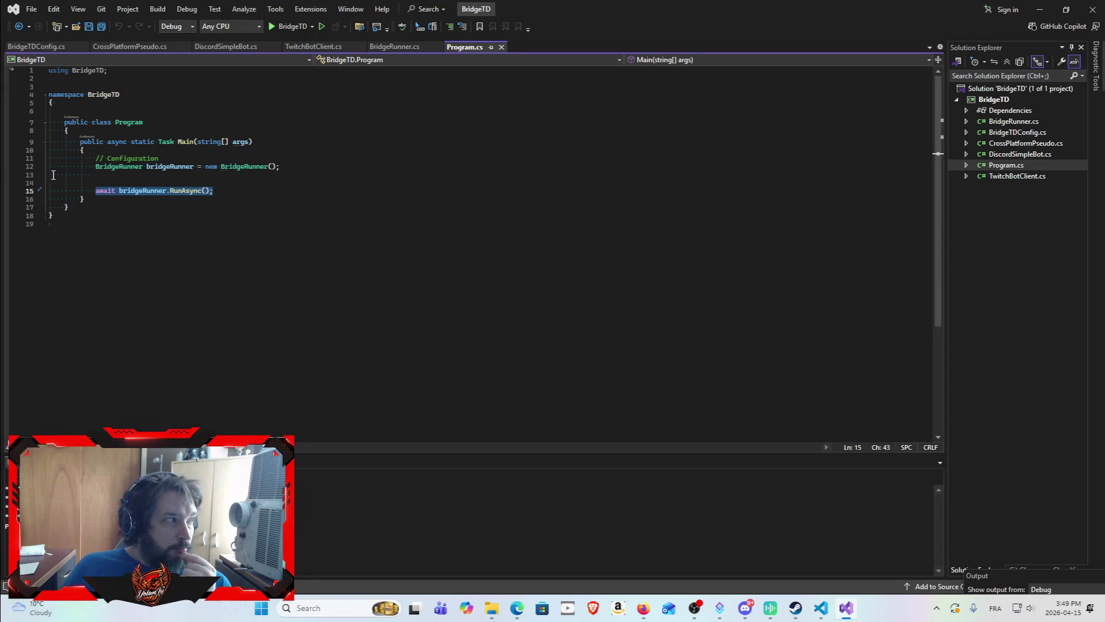
double_click(1018, 133)
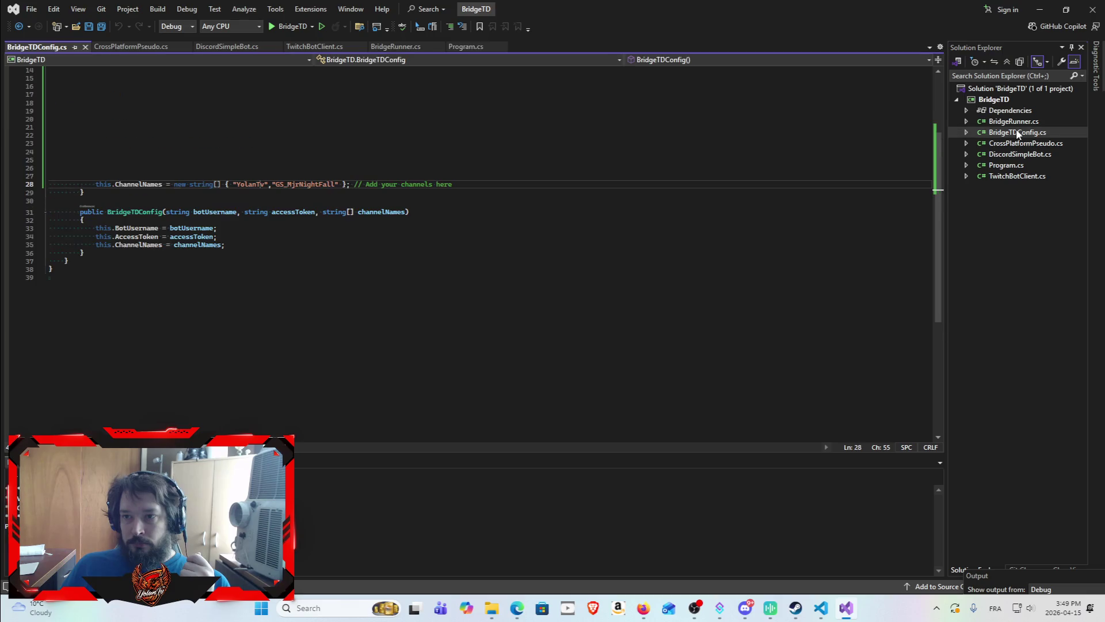
scroll(493, 368, up, 5)
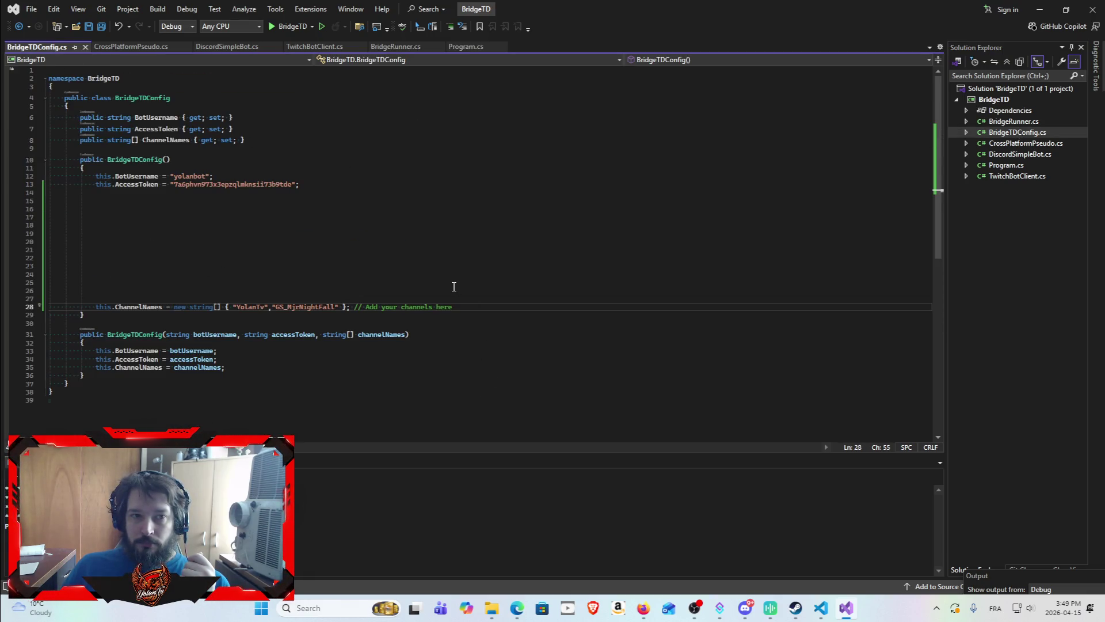
scroll(448, 283, down, 1)
scroll(448, 282, down, 1)
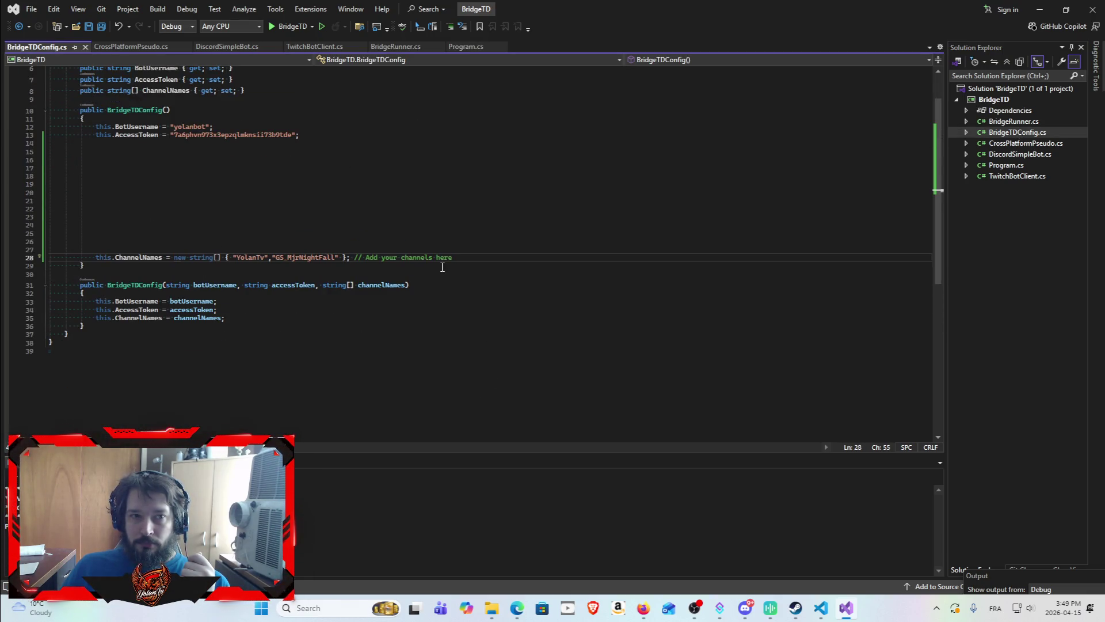
scroll(443, 267, down, 4)
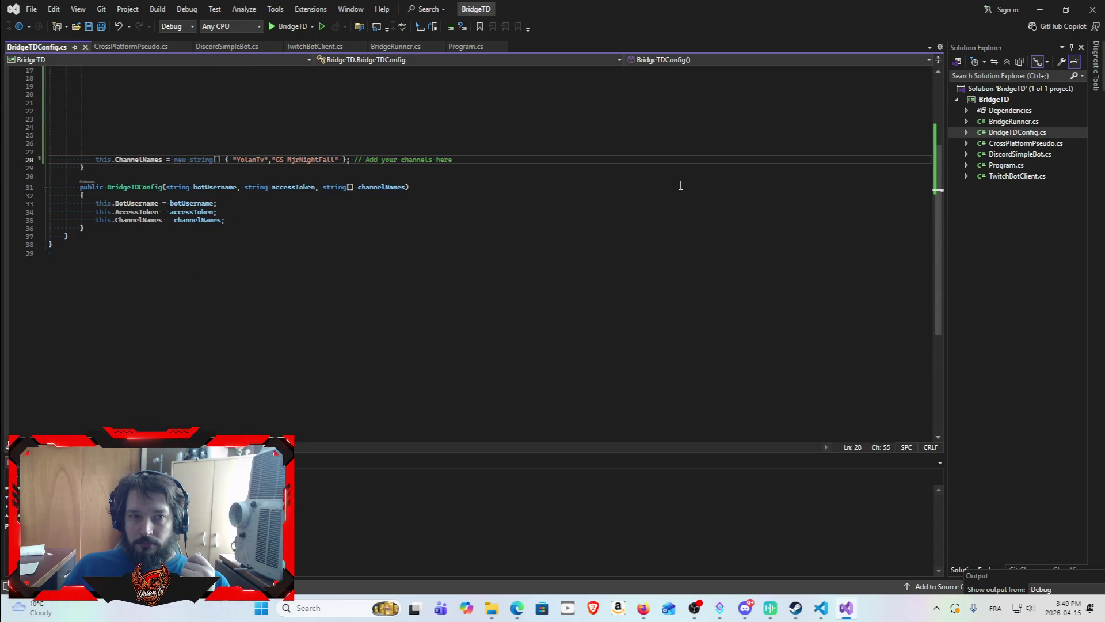
scroll(681, 186, up, 5)
scroll(725, 320, down, 1)
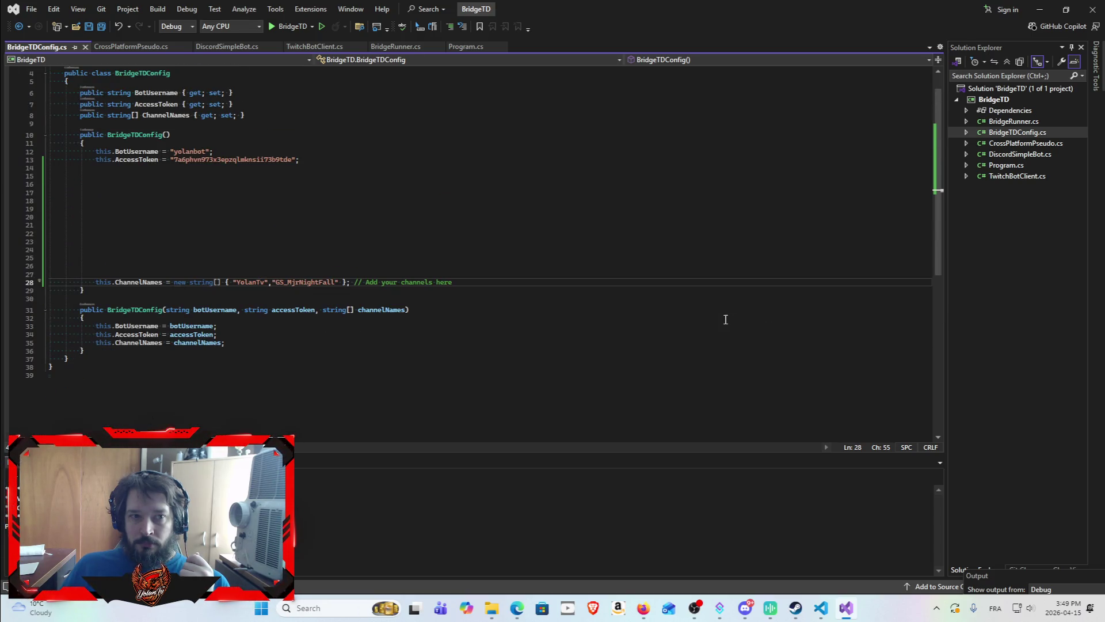
scroll(724, 317, down, 5)
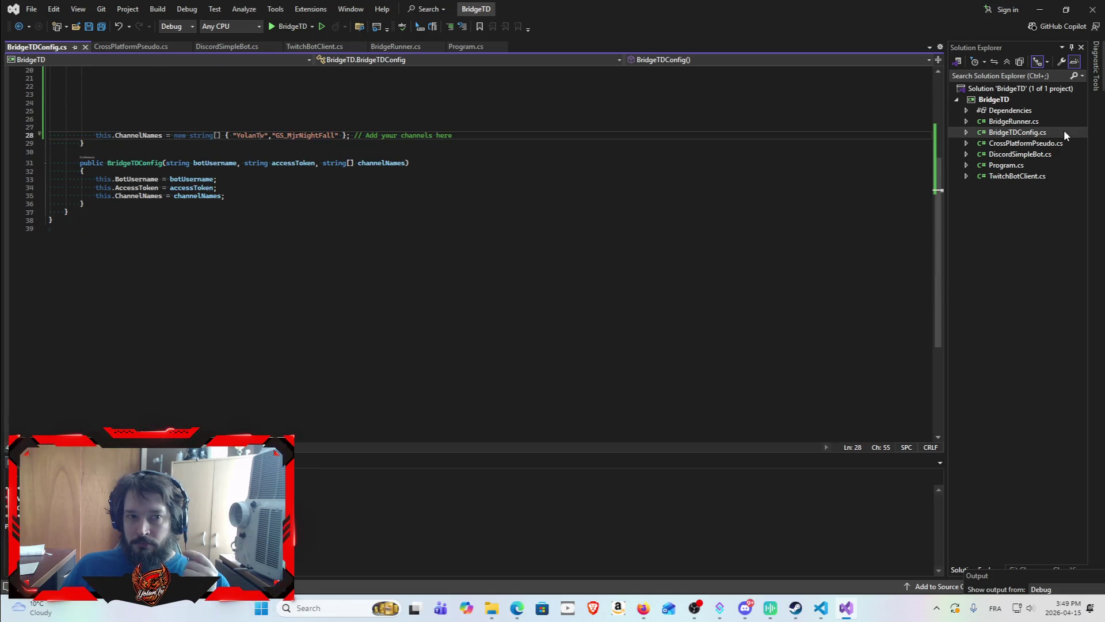
double_click(1026, 144)
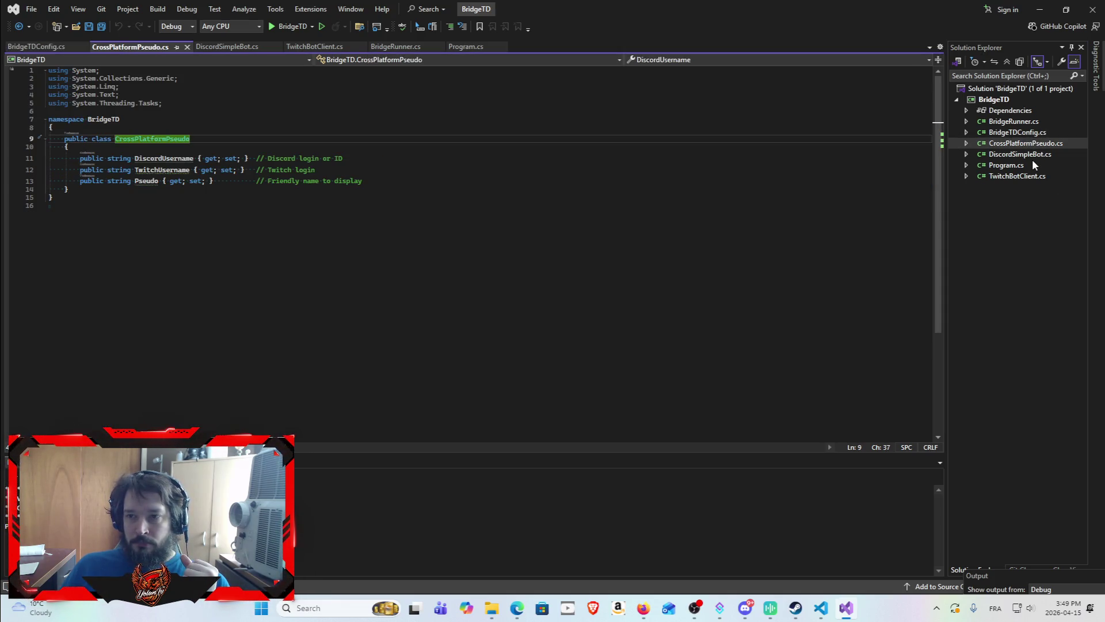
Open DiscordSimpleBot.cs and scroll through its code, then switch back to the ChatGPT chat.
double_click(1027, 153)
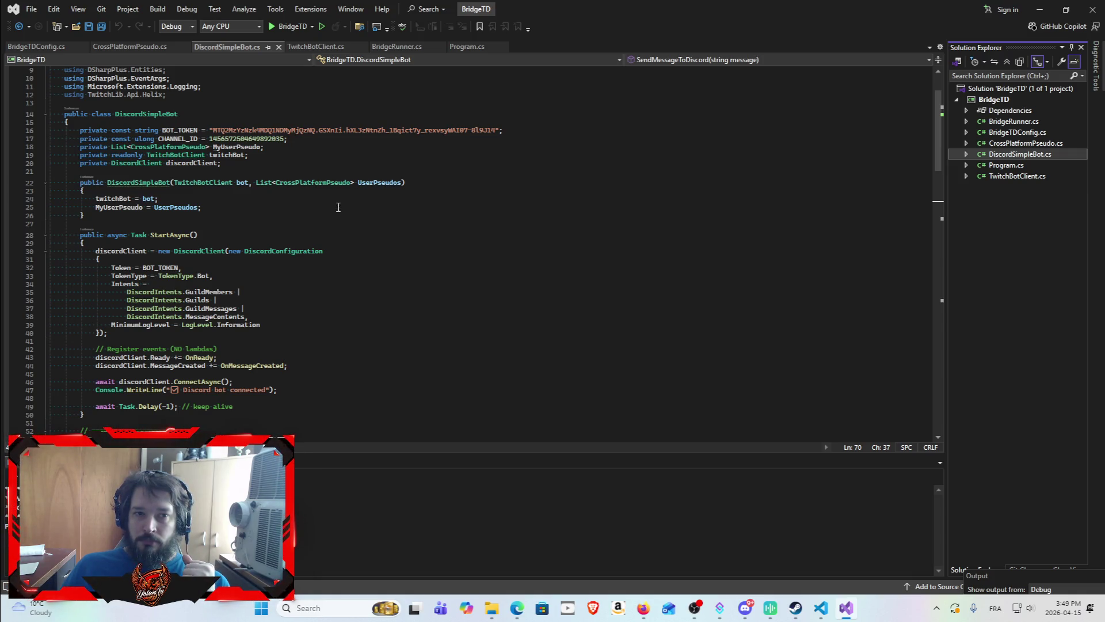
scroll(337, 239, down, 2)
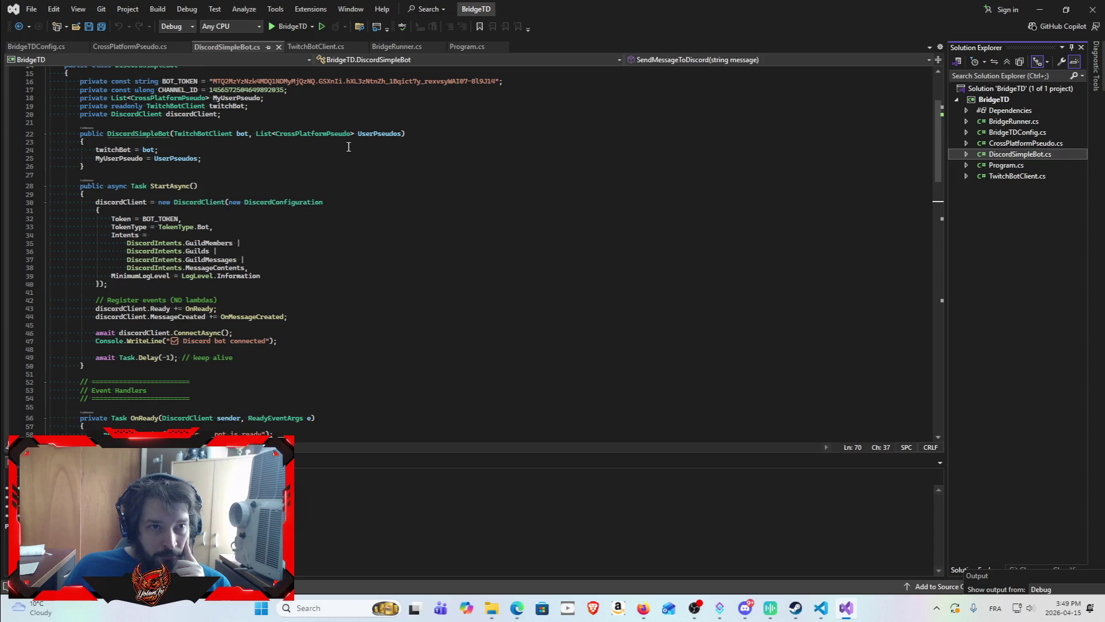
click(643, 607)
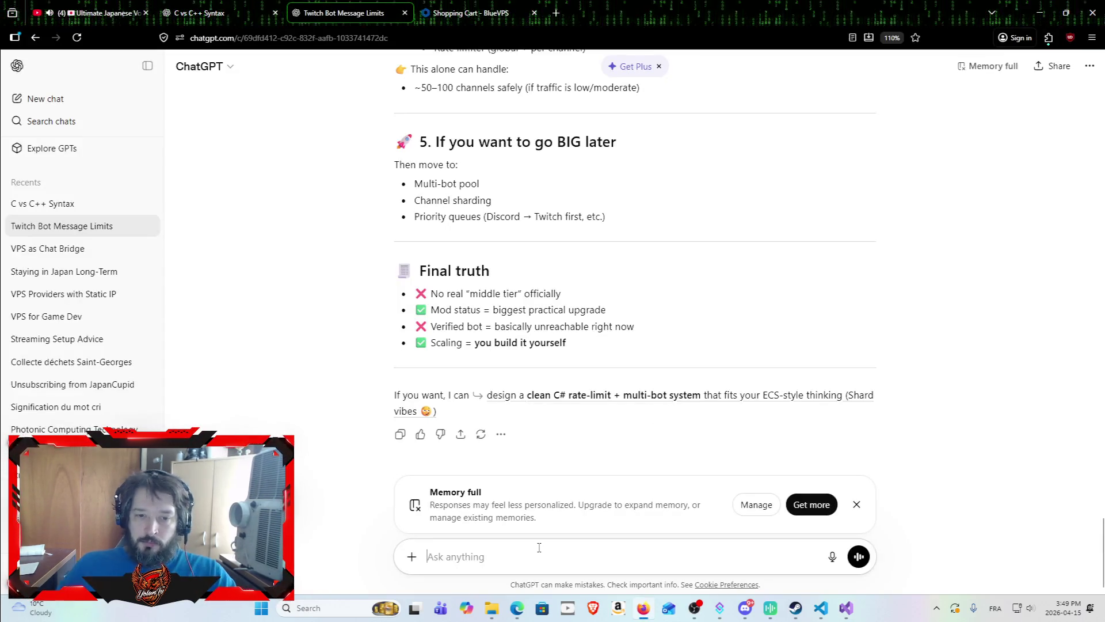
Ask ChatGPT if multiple Discord bots let other streamers use the app in their own channels.
text(can i cr)
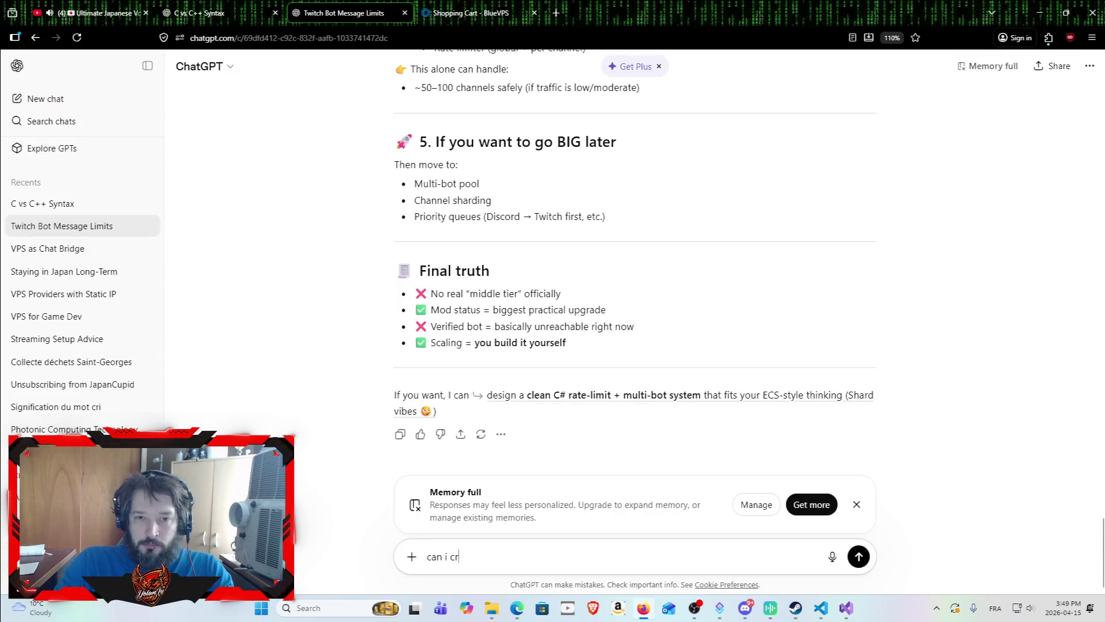
text(eate multiple)
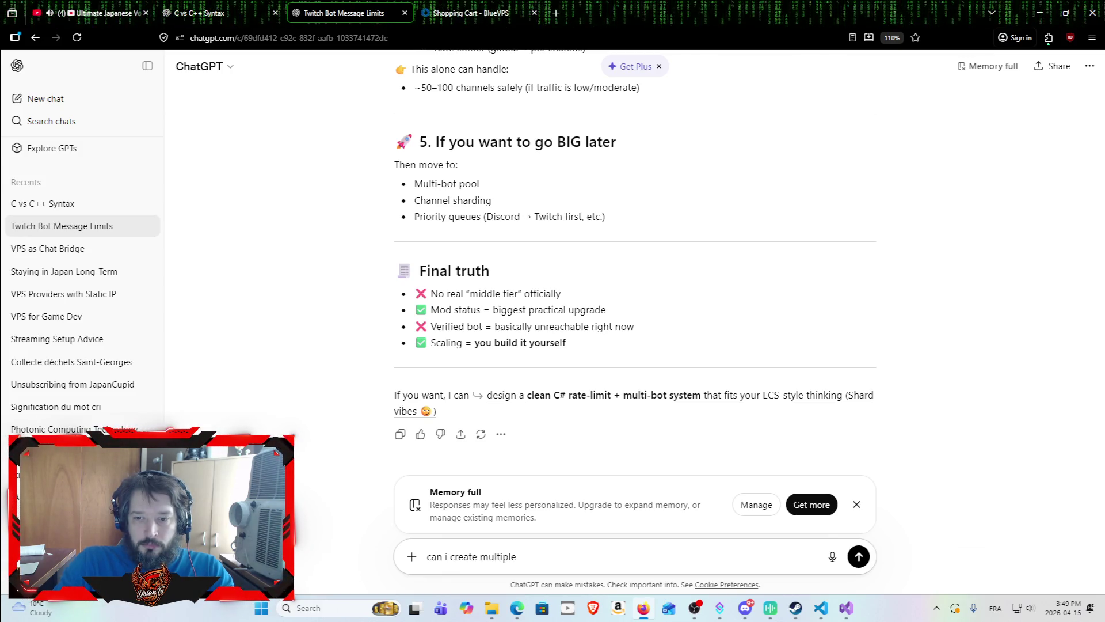
text( d)
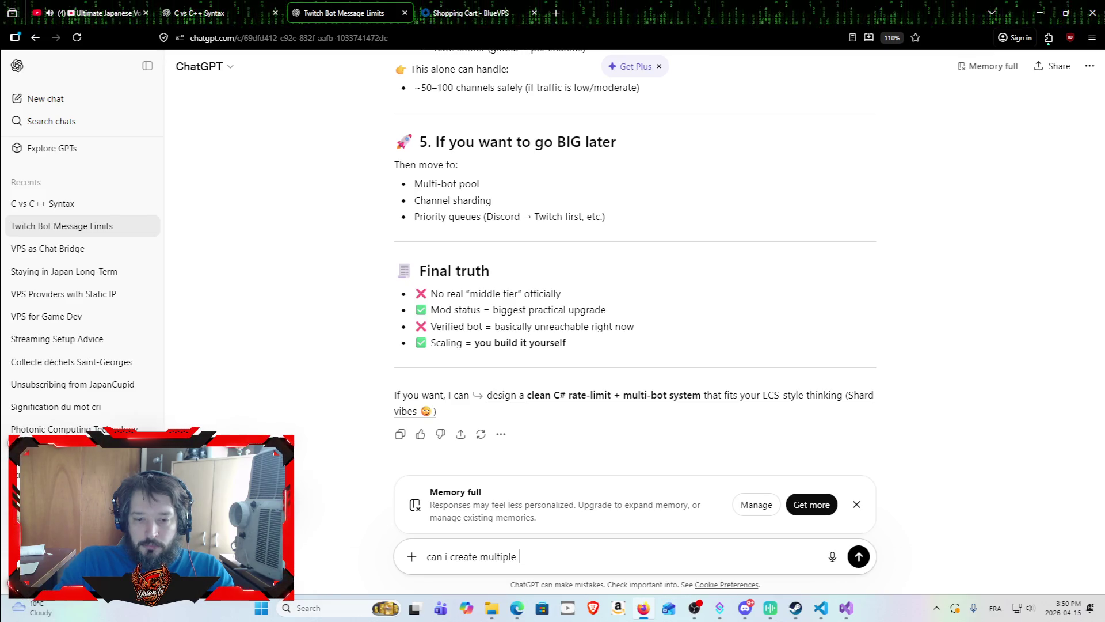
text(iscord)
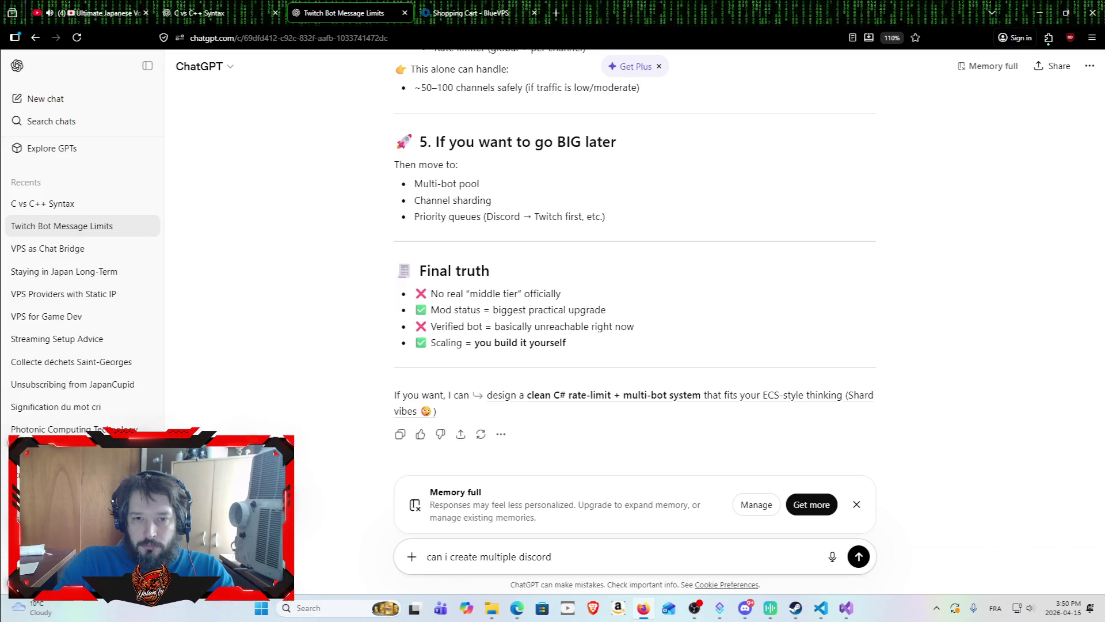
text( bot ,)
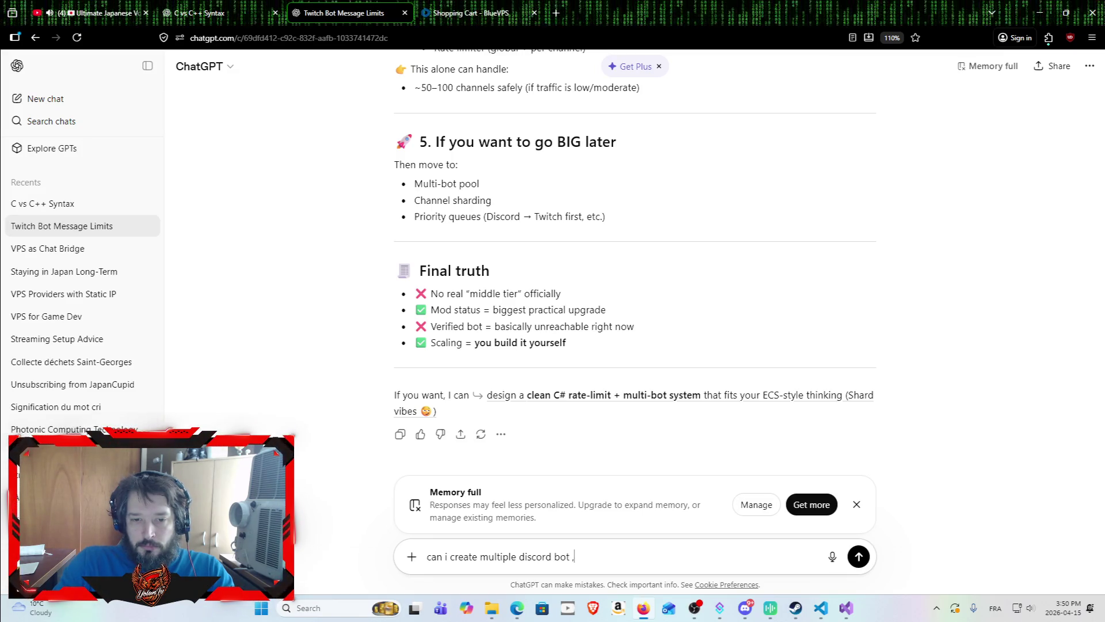
text(  i)
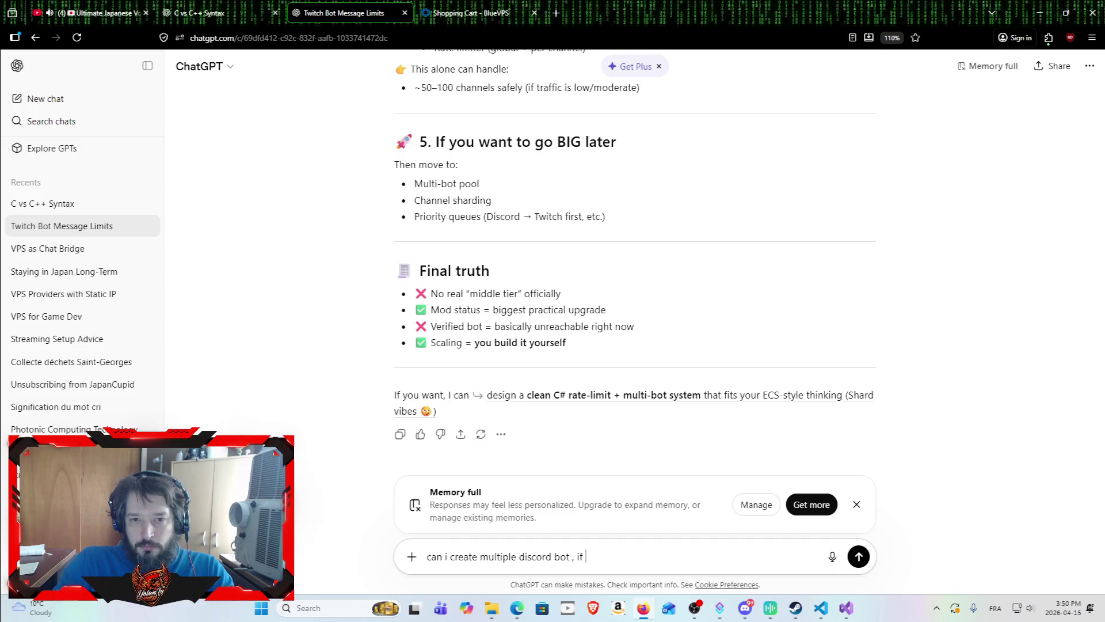
text( wanted to share my )
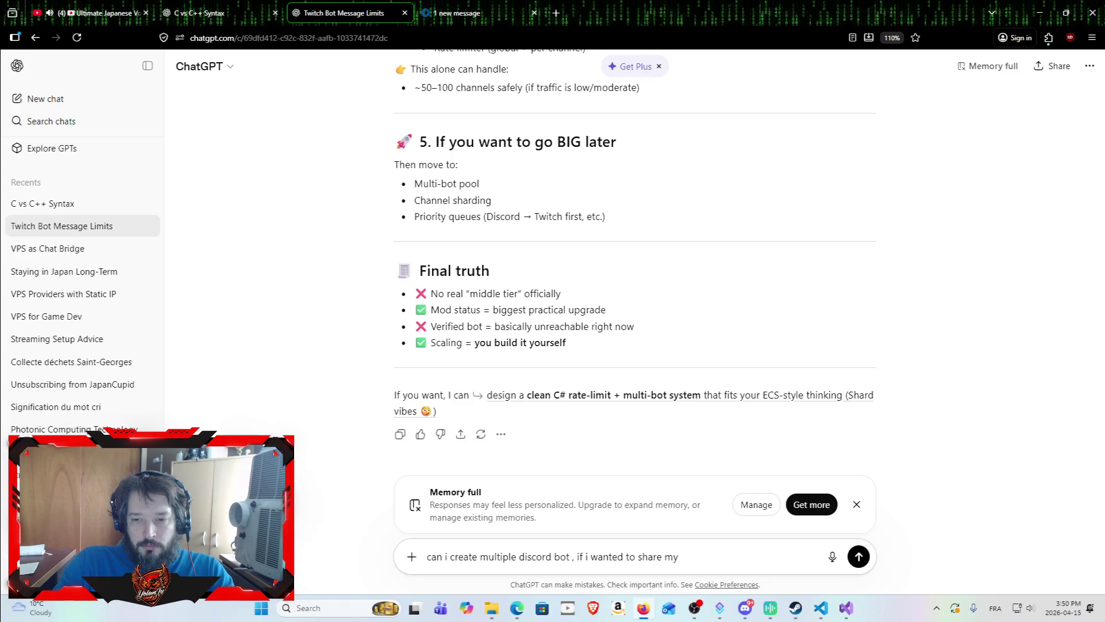
text(ap)
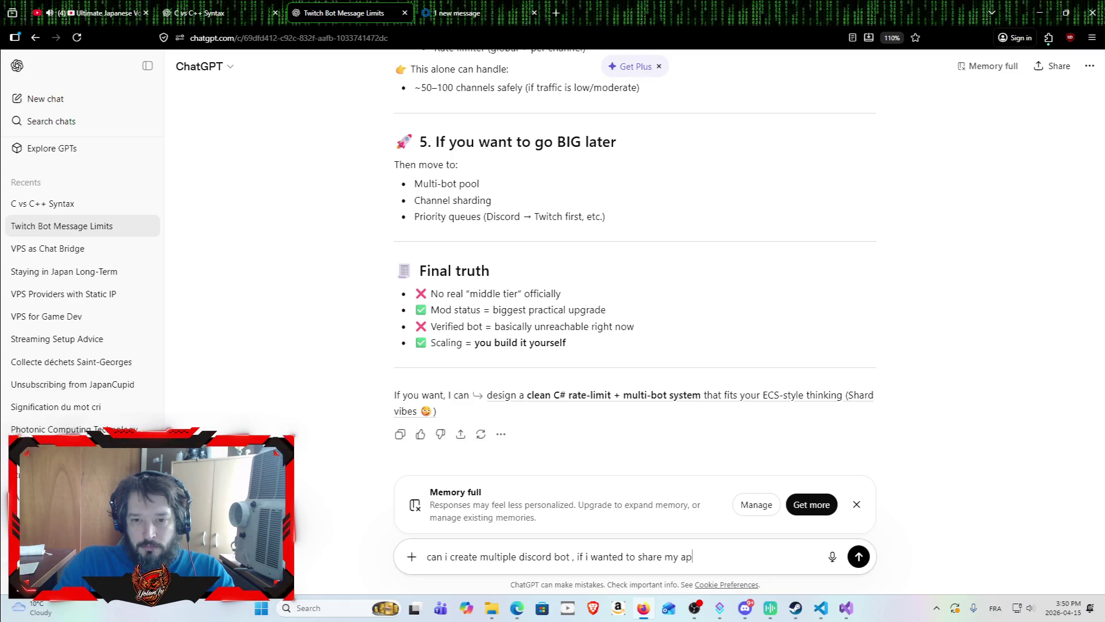
text(p , so )
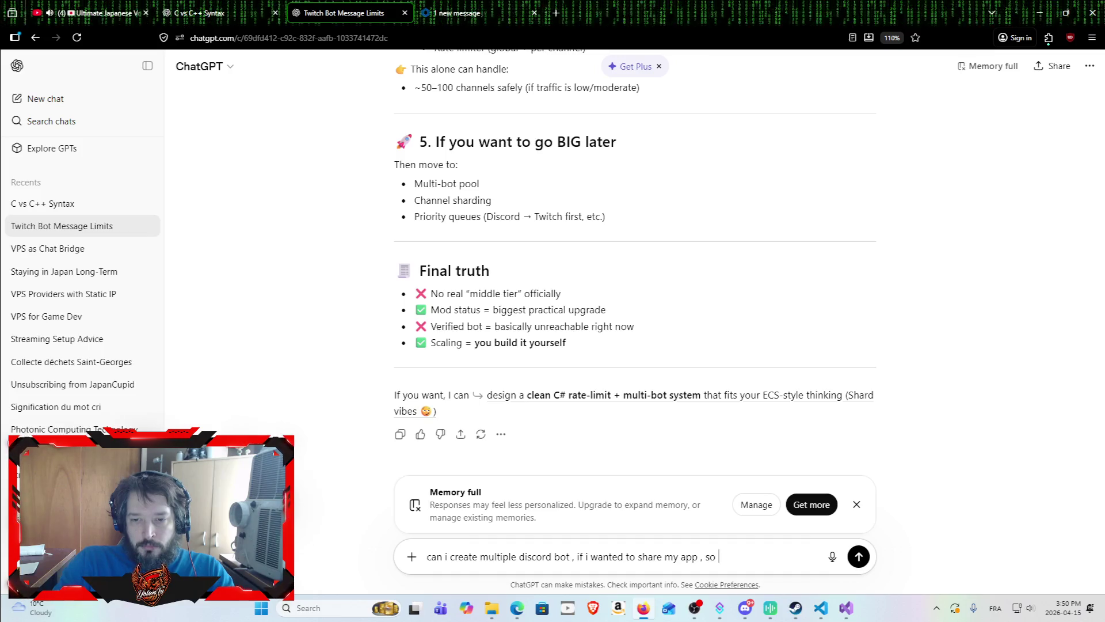
text(other st)
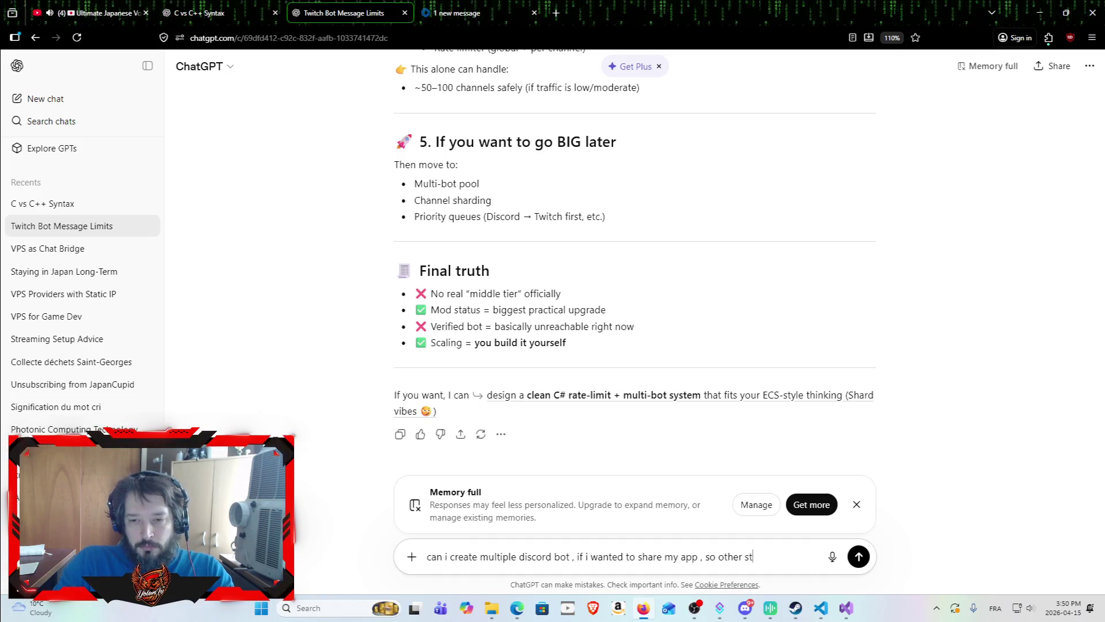
text(reamer can talk into their)
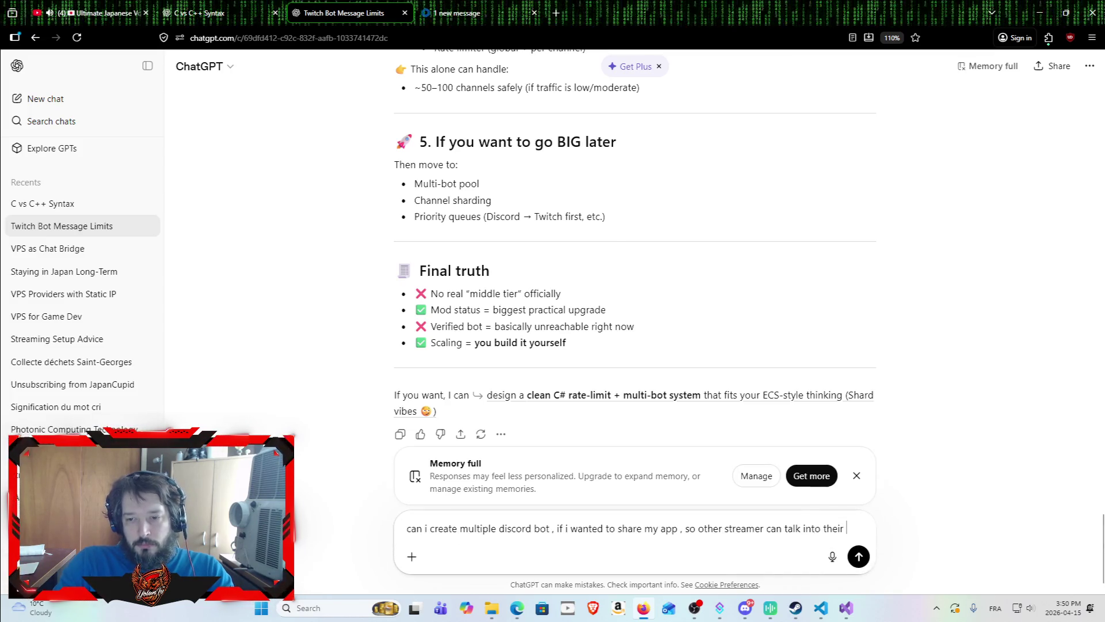
text( ow)
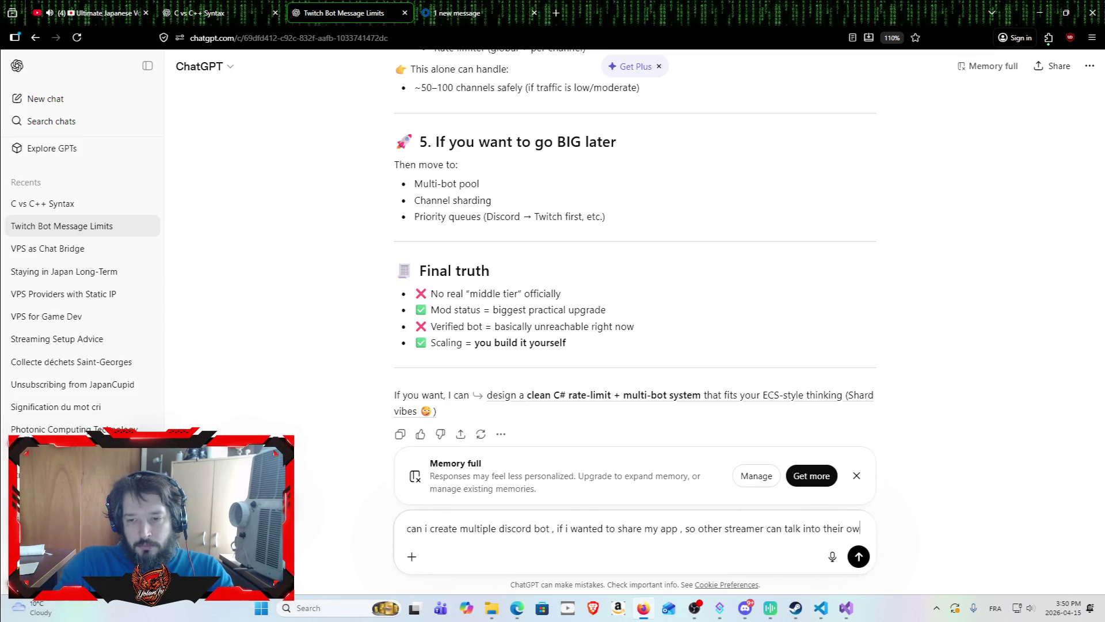
text(n discord )
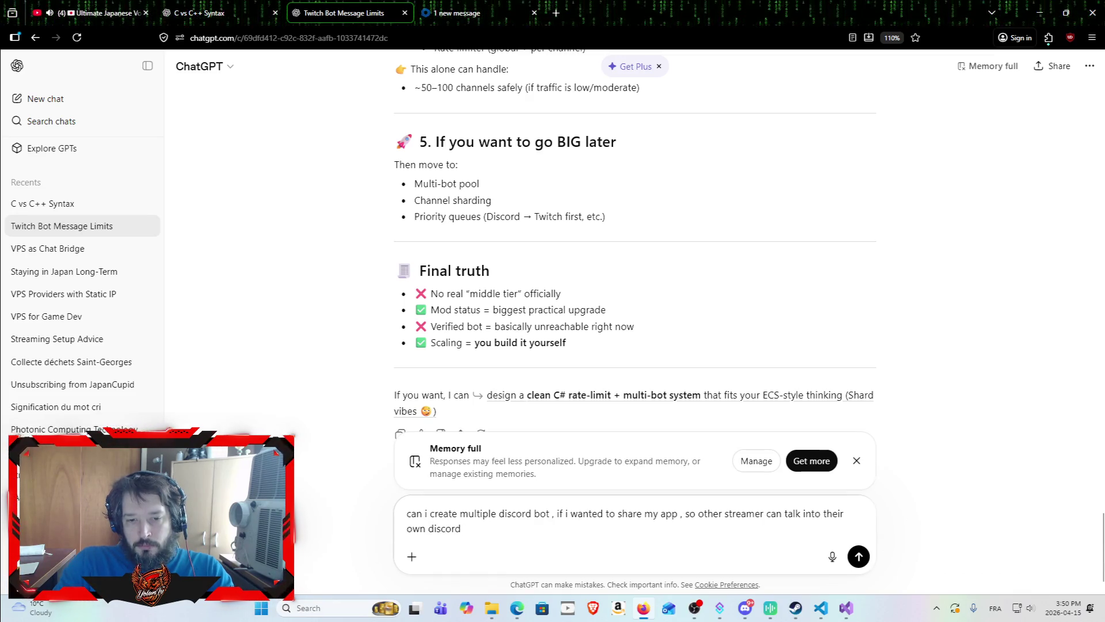
text(channel ?!?)
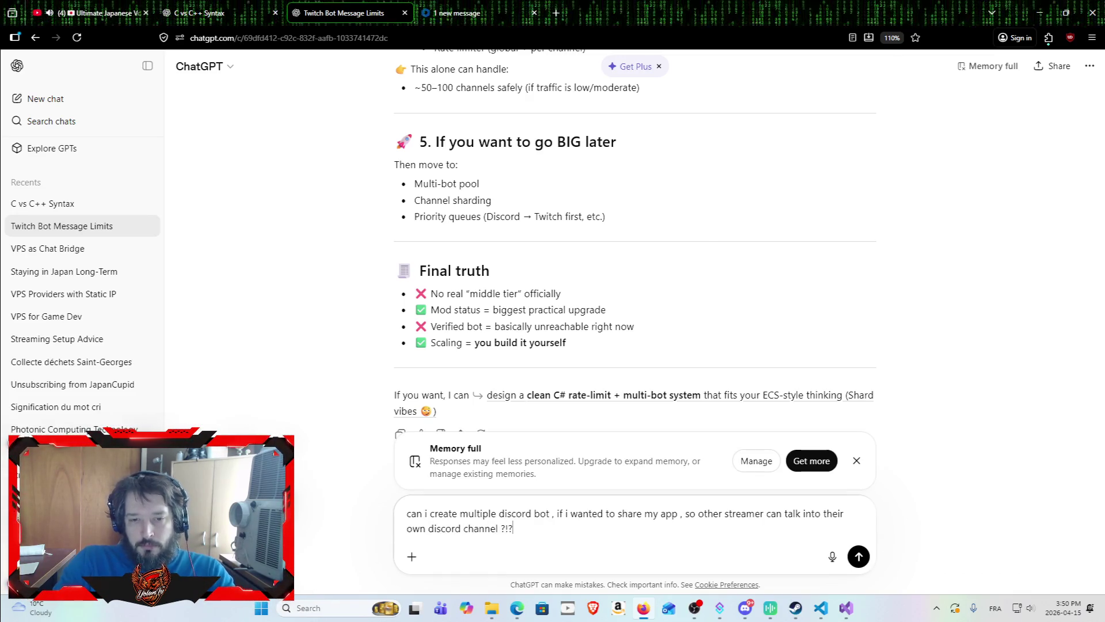
key(Return)
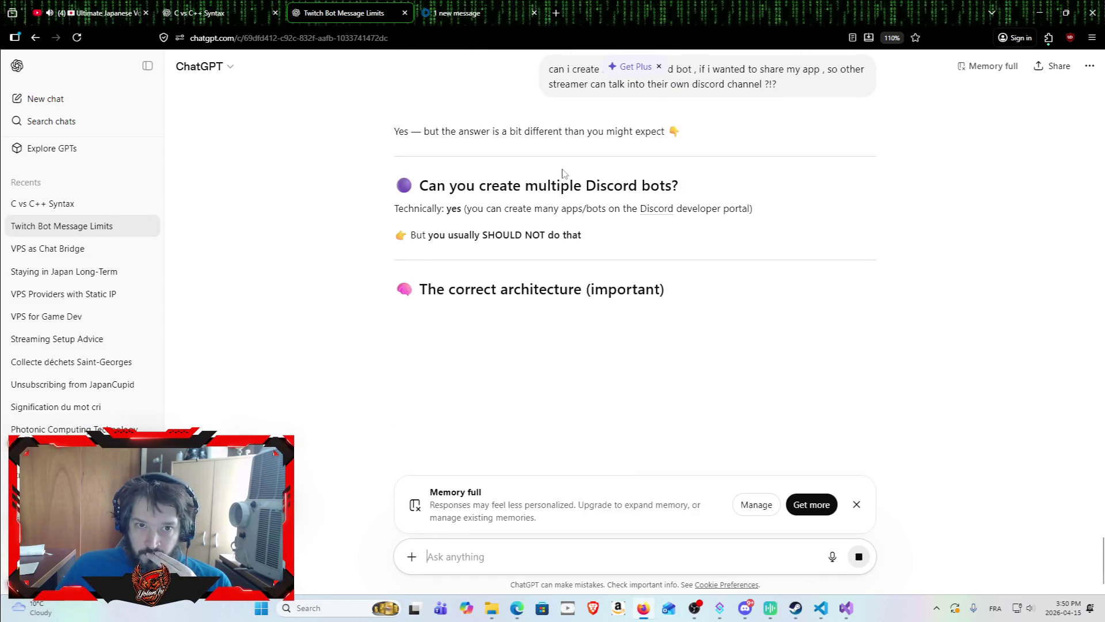
Scroll through the reply and mark the point about one bot joining many servers (guilds).
scroll(519, 177, up, 3)
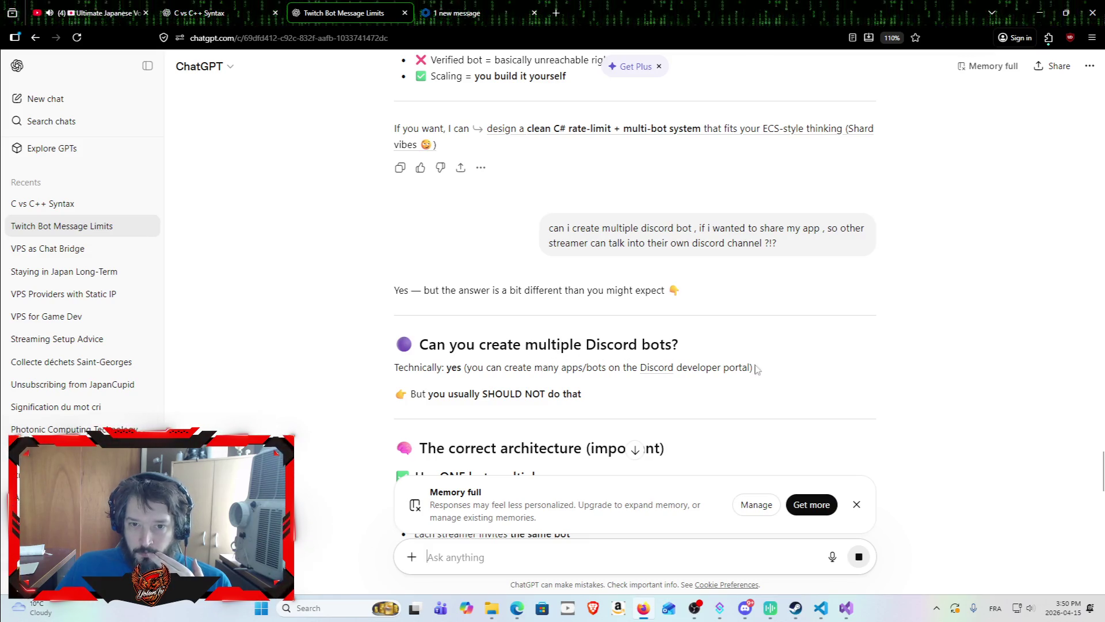
scroll(546, 374, down, 1)
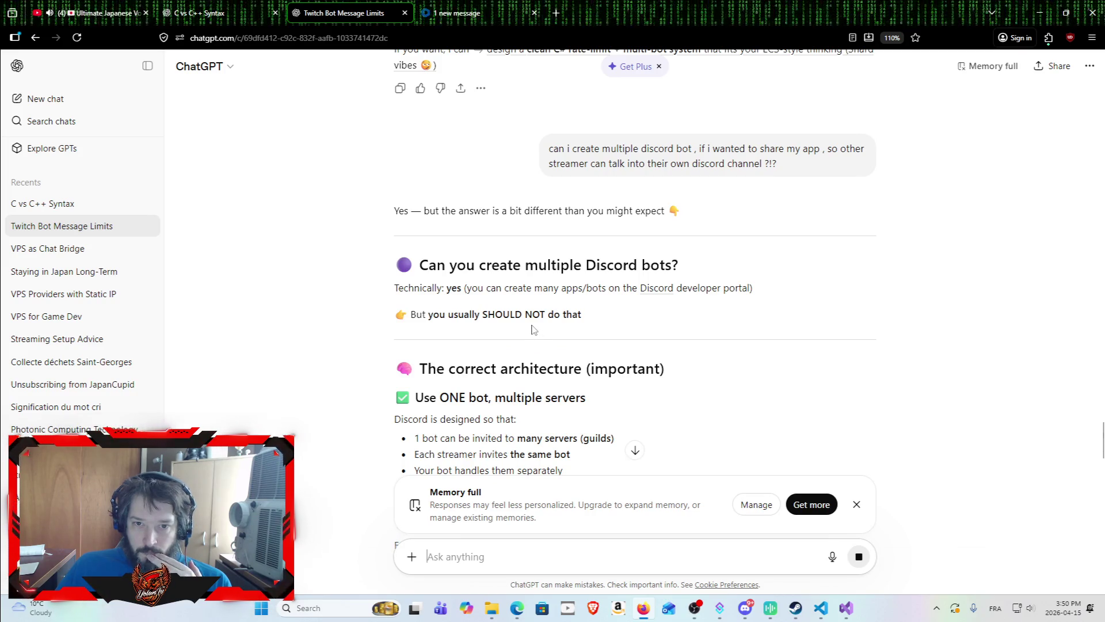
scroll(520, 382, down, 2)
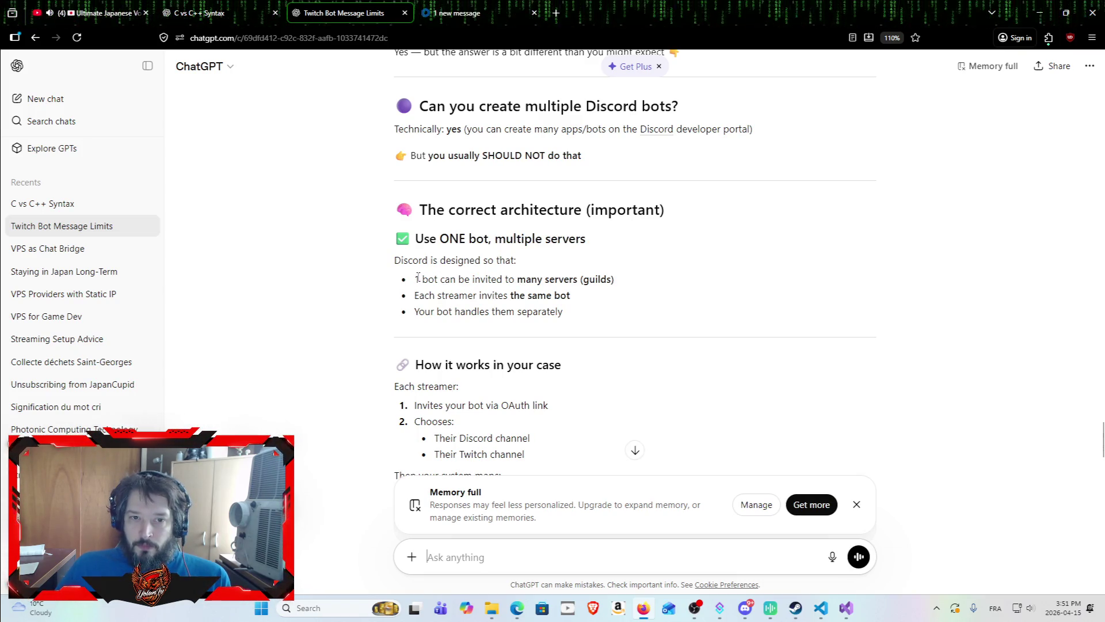
mouse_move(415, 279)
mouse_down()
mouse_move(621, 281)
mouse_move(414, 276)
mouse_up()
click(622, 281)
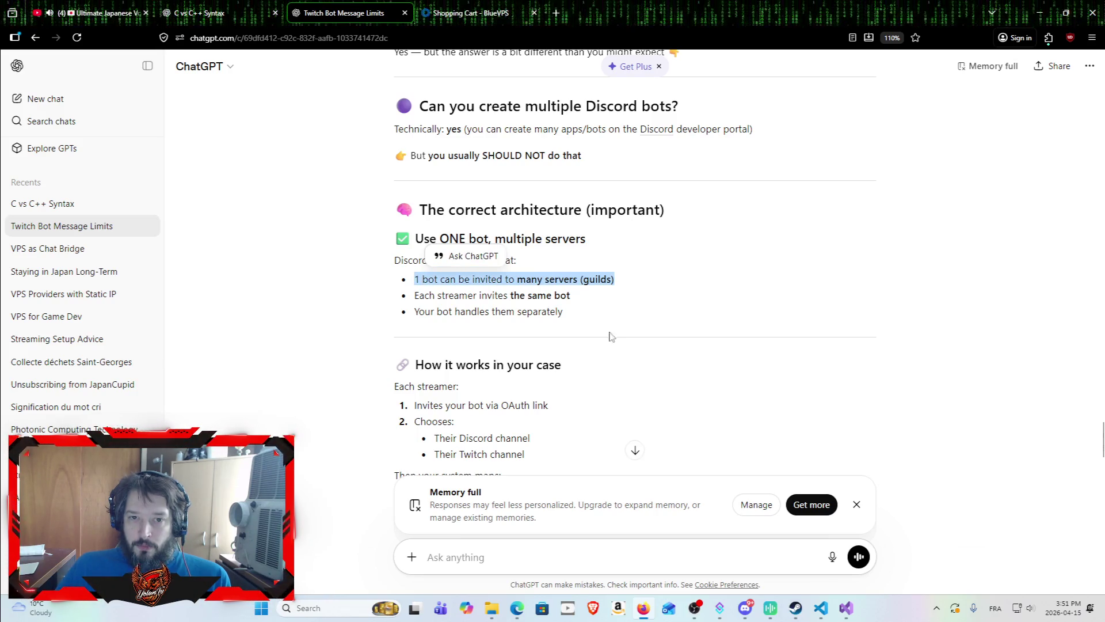
Highlight the bullets on streamers inviting the bot and all three Discord design points.
click(576, 294)
mouse_move(588, 301)
mouse_down()
mouse_move(488, 276)
mouse_move(409, 280)
mouse_up()
click(584, 298)
mouse_move(584, 298)
mouse_down()
mouse_move(413, 282)
mouse_move(415, 293)
mouse_up()
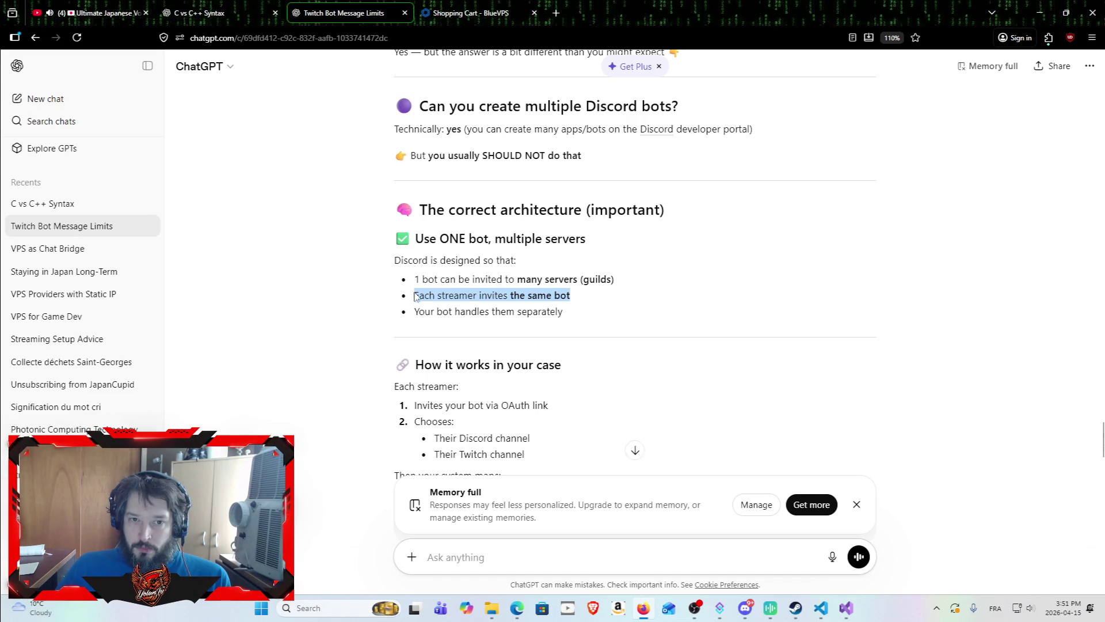
click(569, 313)
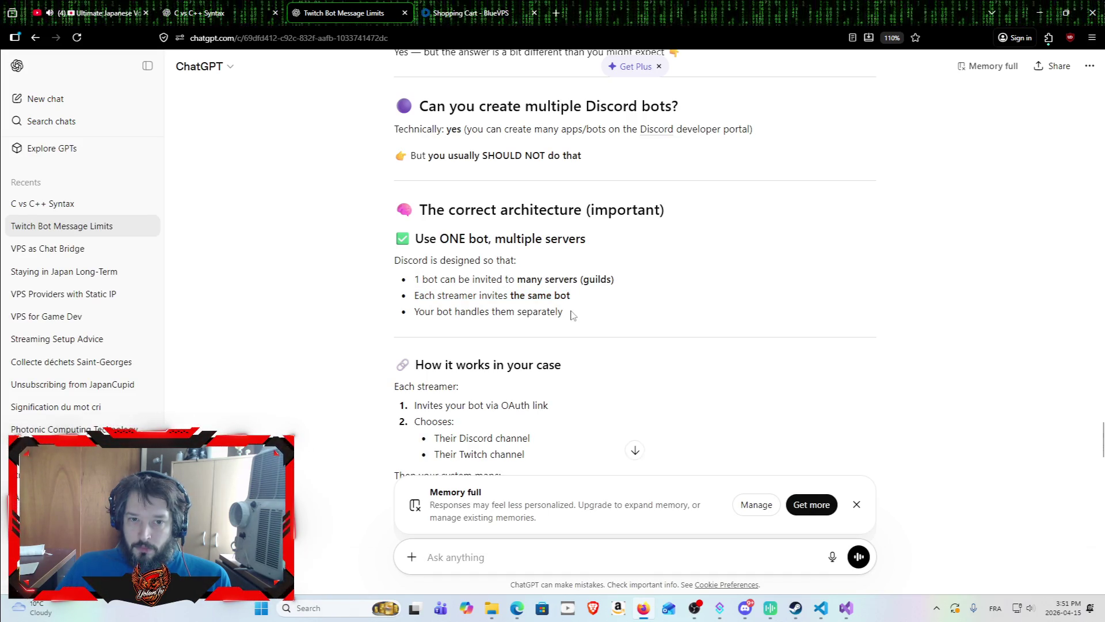
mouse_move(572, 313)
mouse_down()
mouse_move(489, 311)
mouse_move(420, 293)
mouse_move(387, 267)
mouse_up()
click(385, 313)
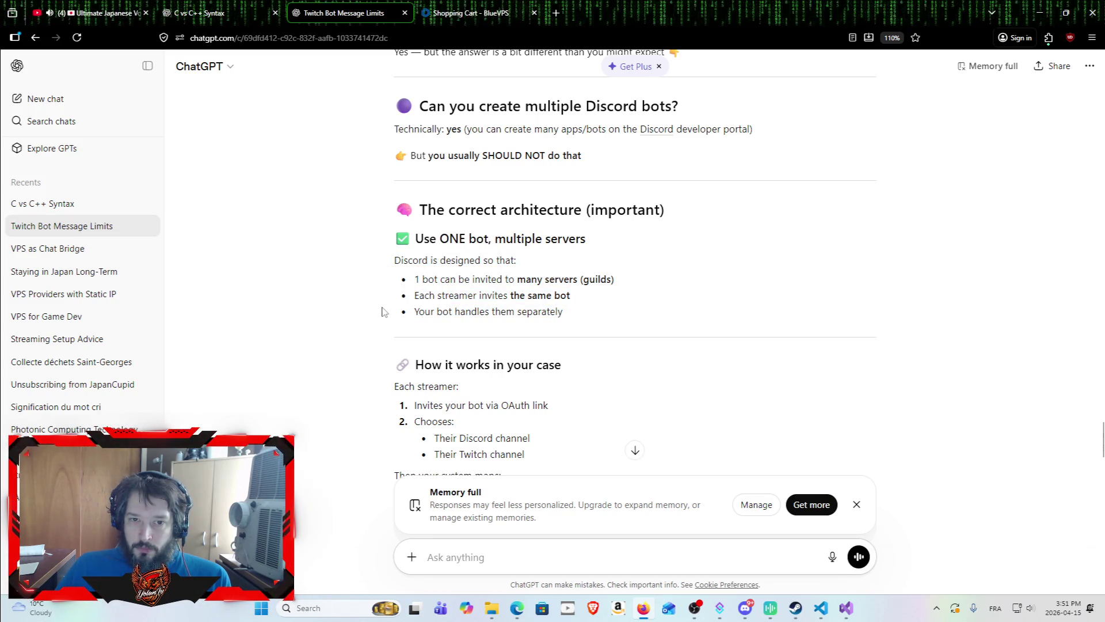
scroll(397, 313, down, 3)
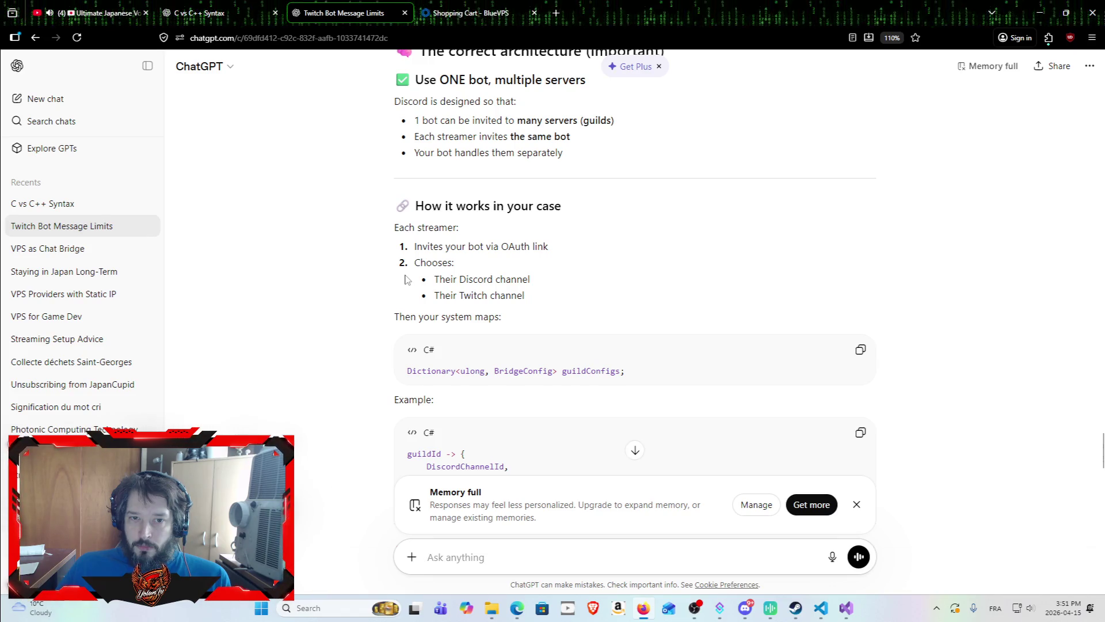
scroll(403, 270, down, 1)
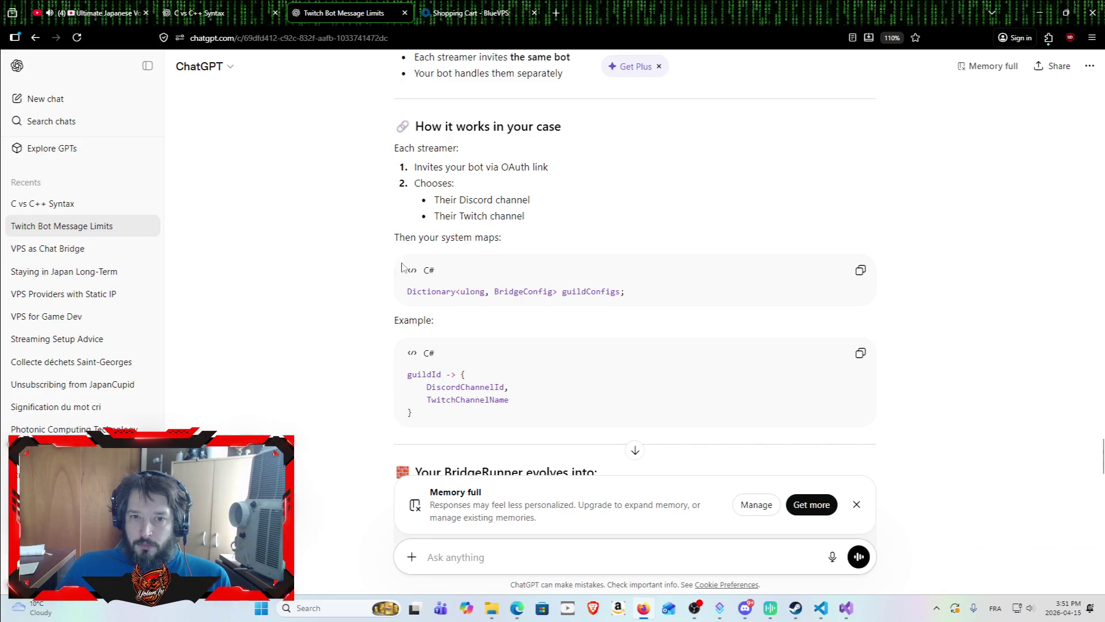
scroll(383, 276, down, 2)
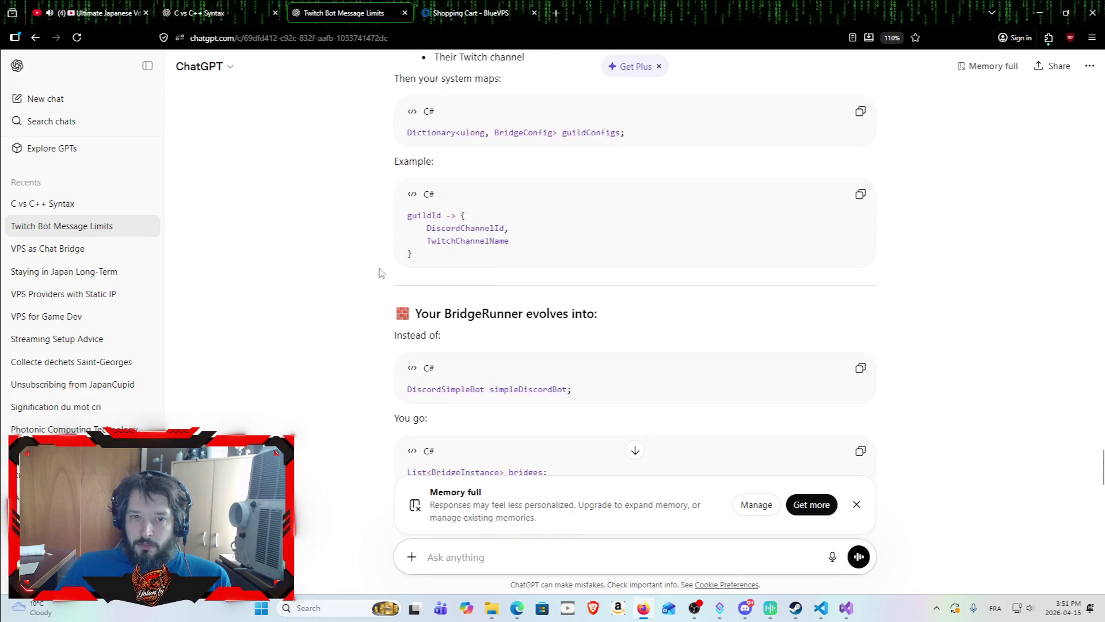
scroll(354, 303, up, 2)
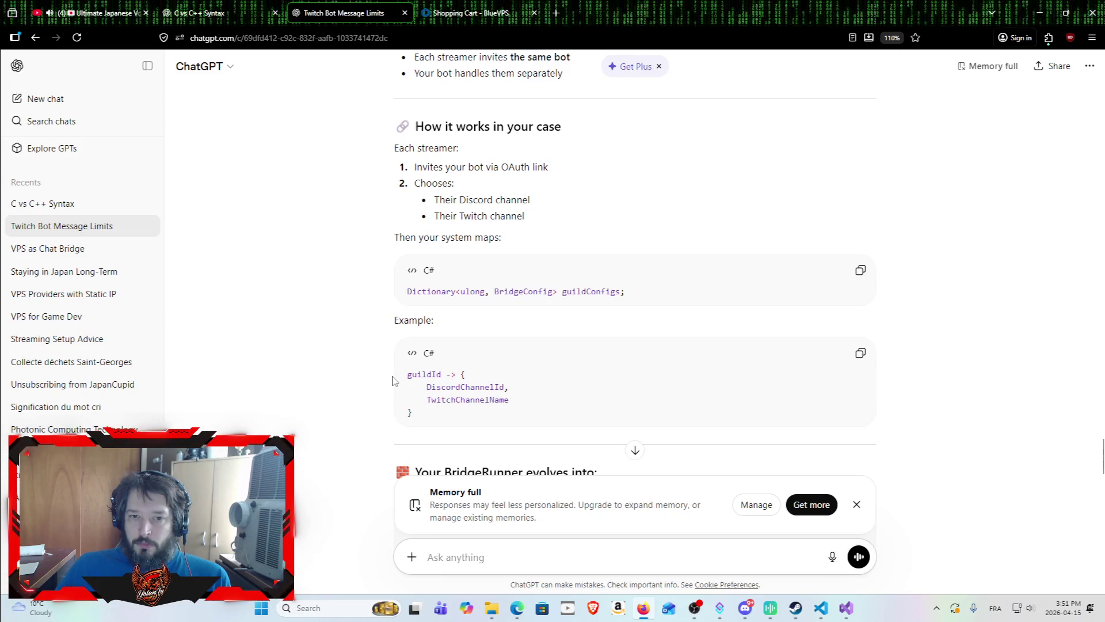
scroll(395, 384, down, 3)
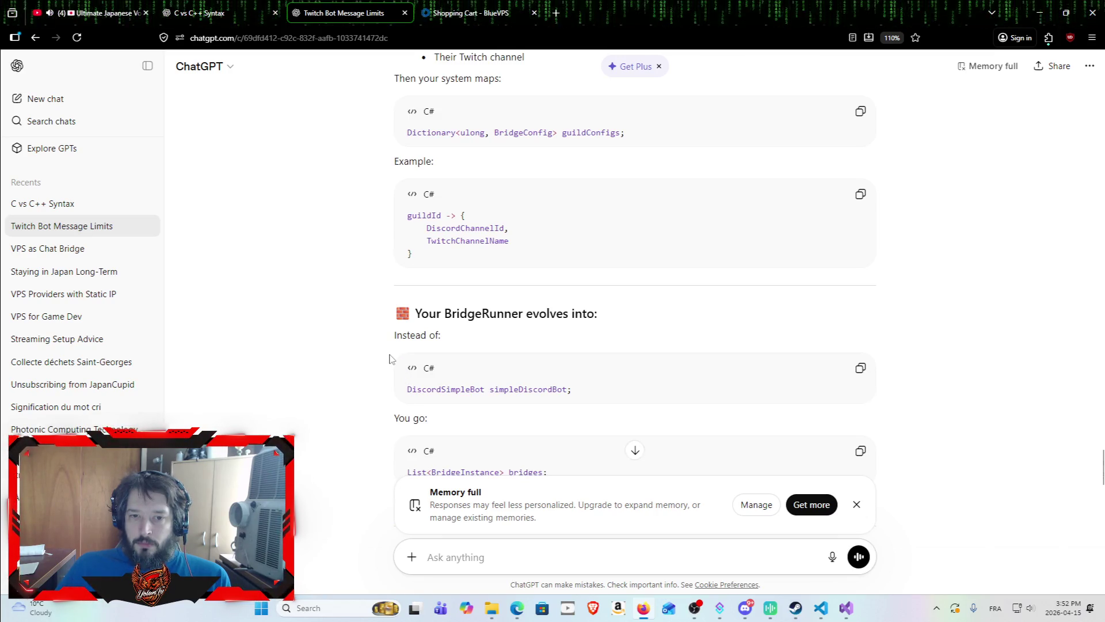
scroll(389, 358, down, 2)
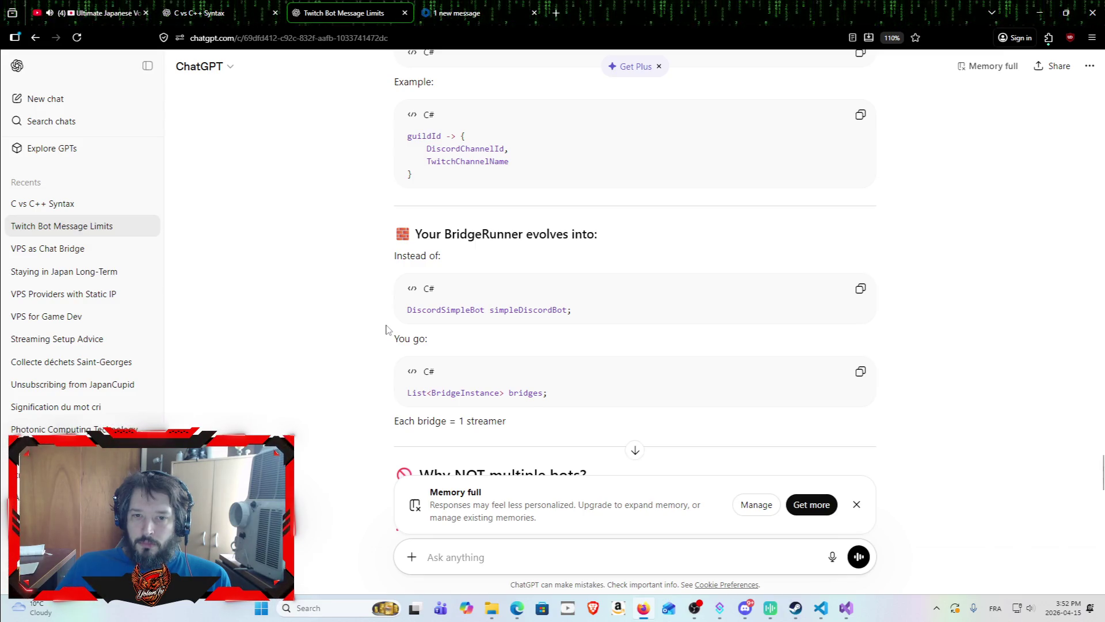
scroll(389, 334, down, 1)
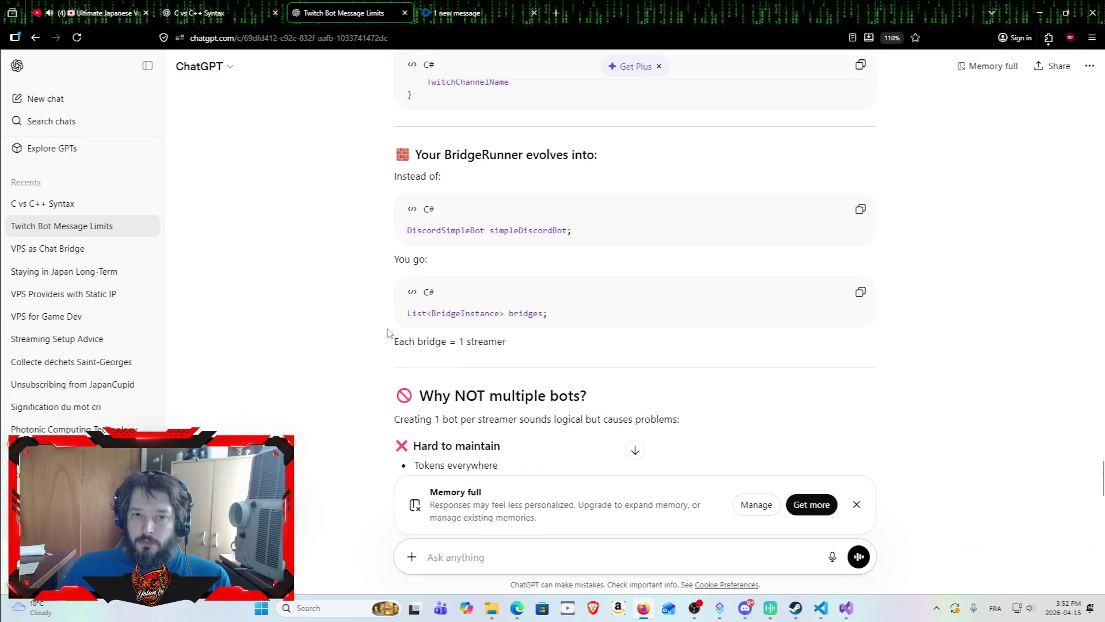
scroll(385, 343, down, 1)
scroll(380, 324, down, 1)
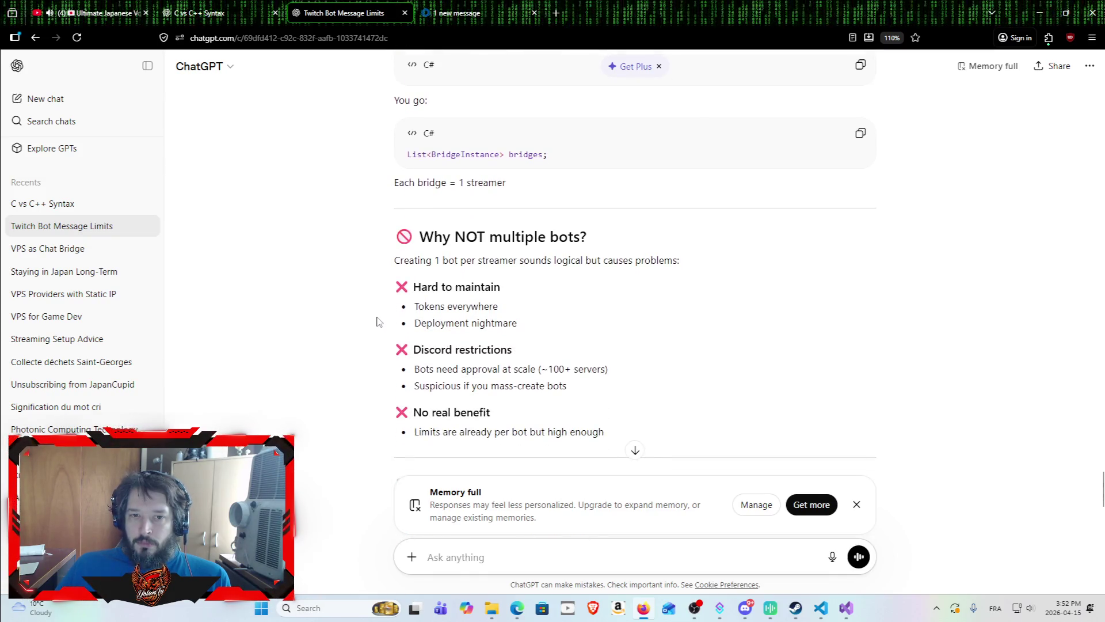
scroll(377, 321, down, 3)
scroll(377, 321, down, 2)
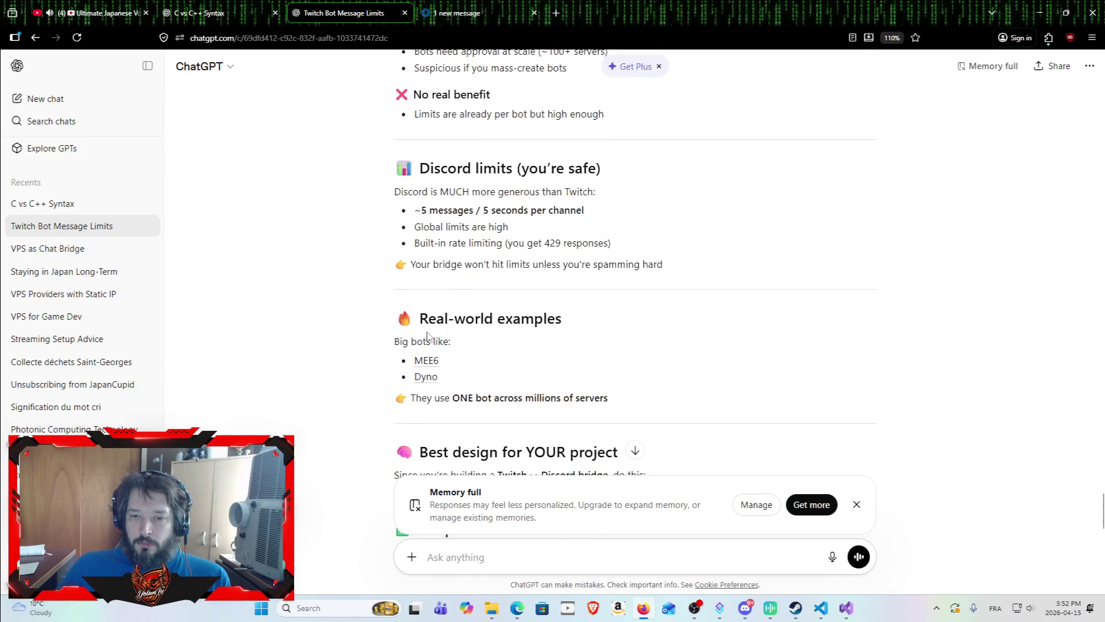
scroll(390, 314, up, 3)
scroll(397, 299, down, 3)
scroll(398, 299, down, 2)
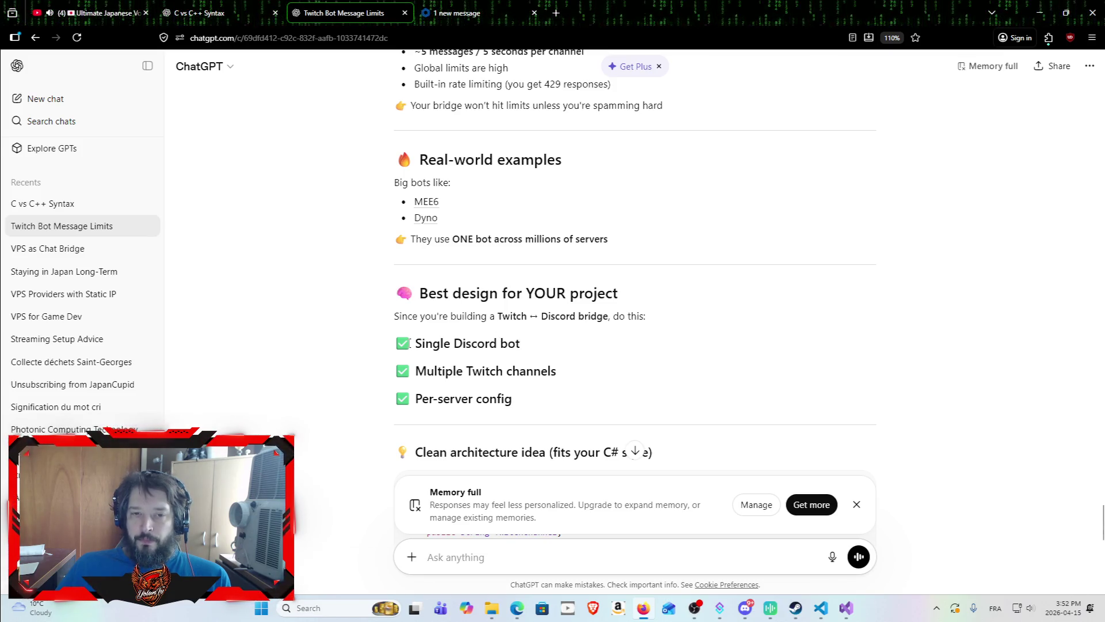
drag(415, 345, 563, 349)
click(562, 350)
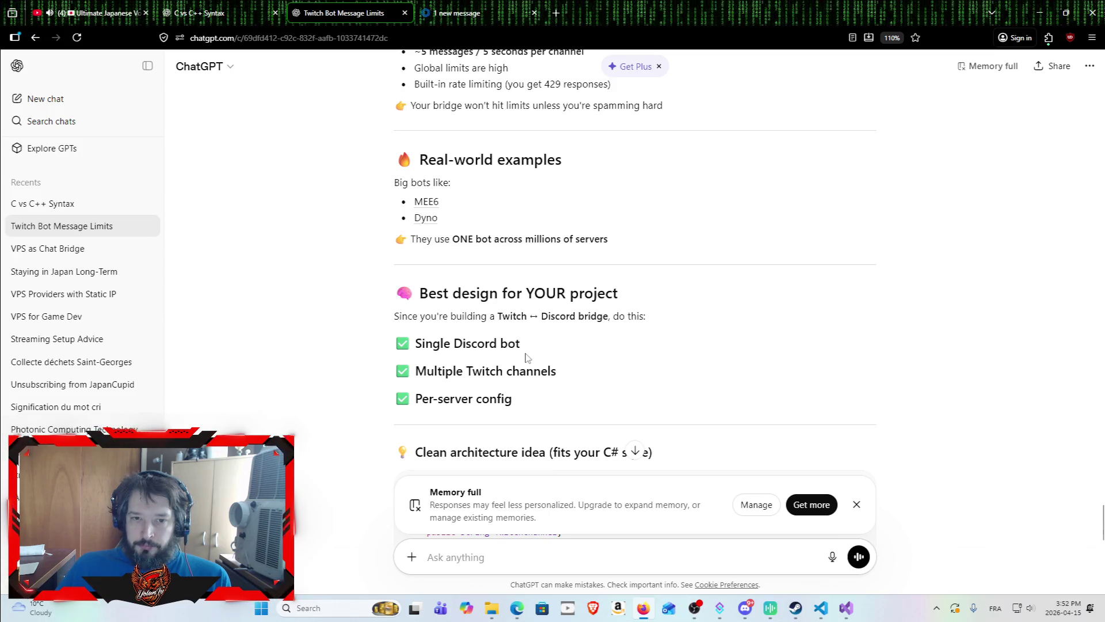
drag(418, 399, 575, 397)
click(574, 397)
scroll(570, 391, down, 4)
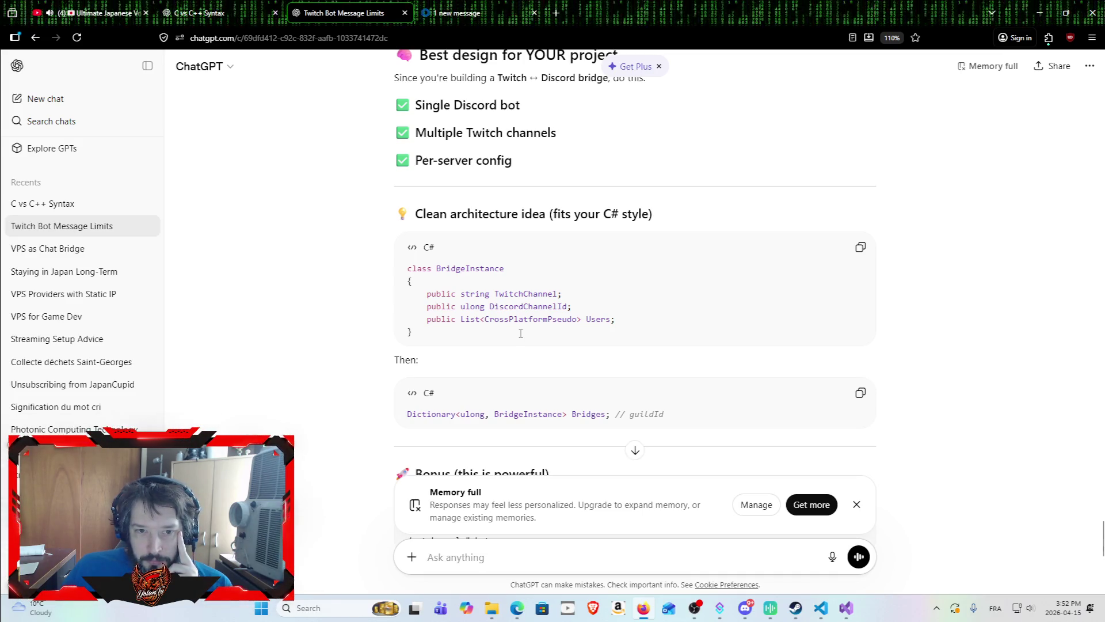
Scroll down to the Bonus section and highlight its heading and intro line.
scroll(521, 333, down, 2)
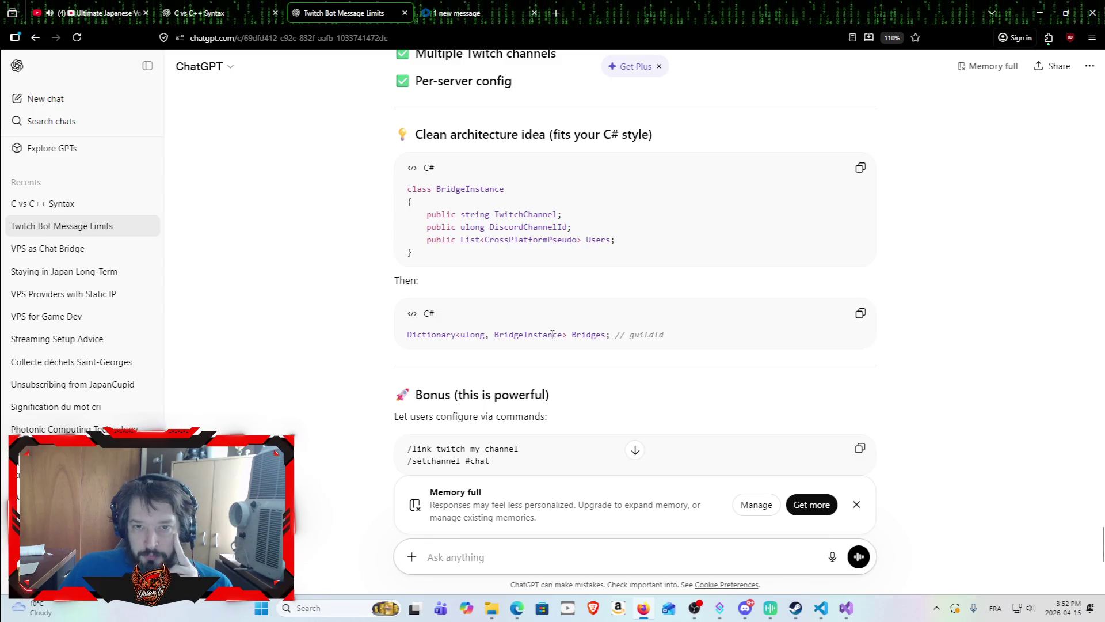
scroll(547, 351, down, 3)
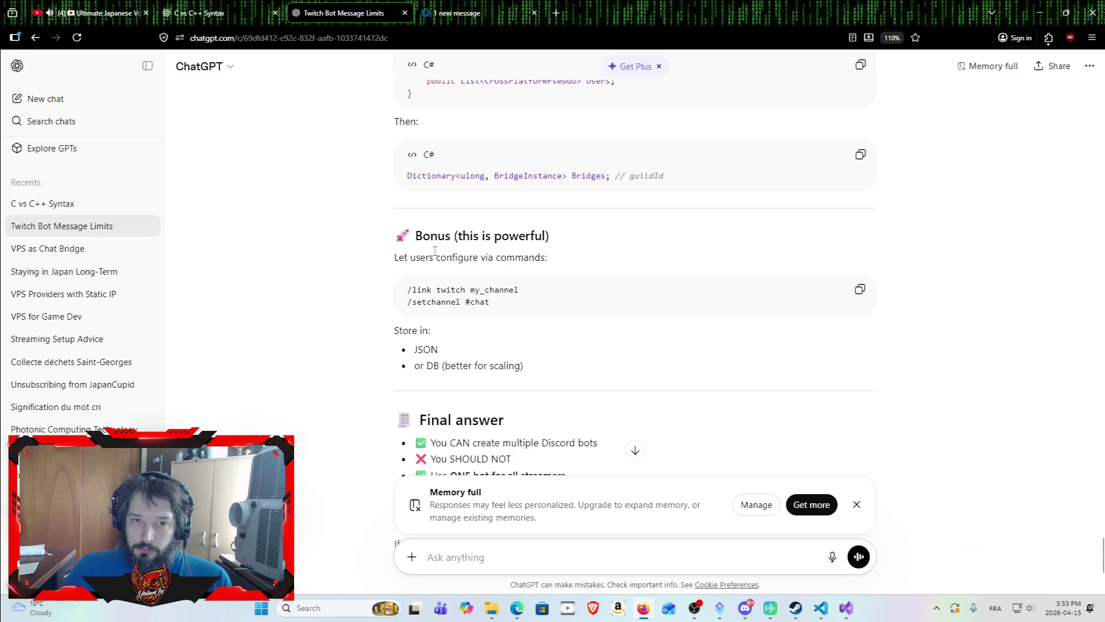
drag(399, 238, 564, 258)
click(561, 260)
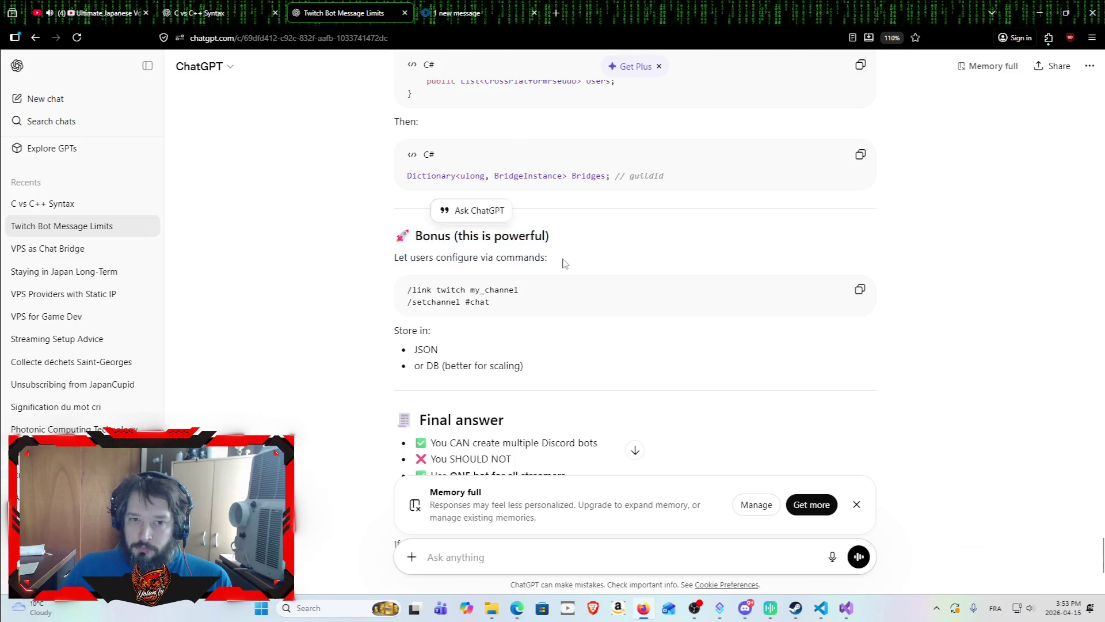
scroll(534, 282, down, 3)
scroll(488, 274, up, 2)
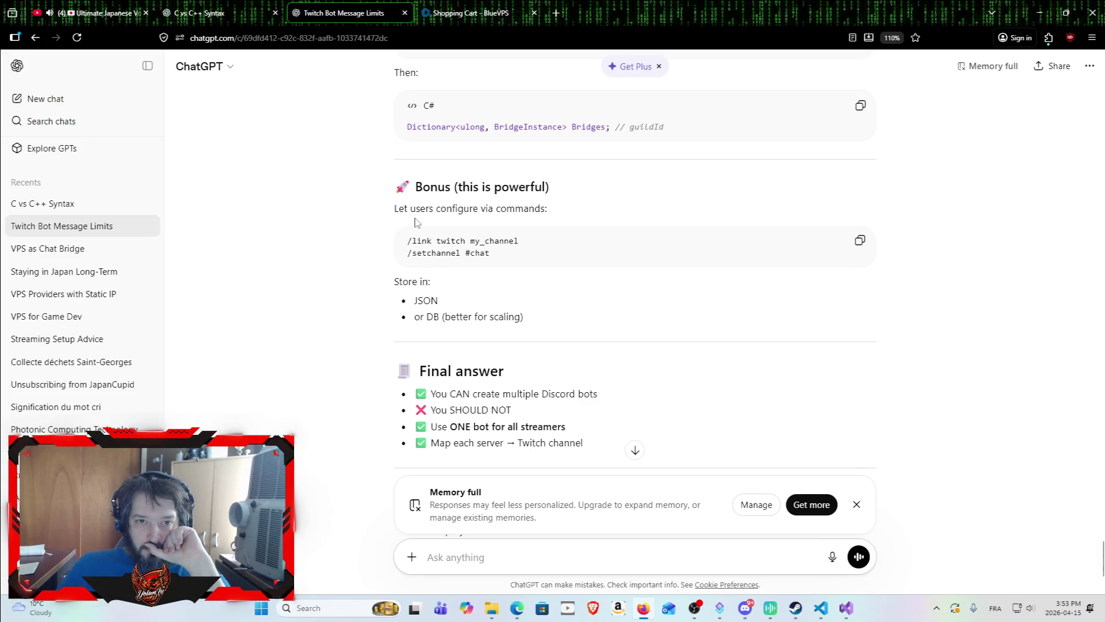
Highlight the configure-via-commands line and two example setup commands, then return to DiscordSimpleBot.cs.
drag(395, 211, 568, 212)
click(569, 212)
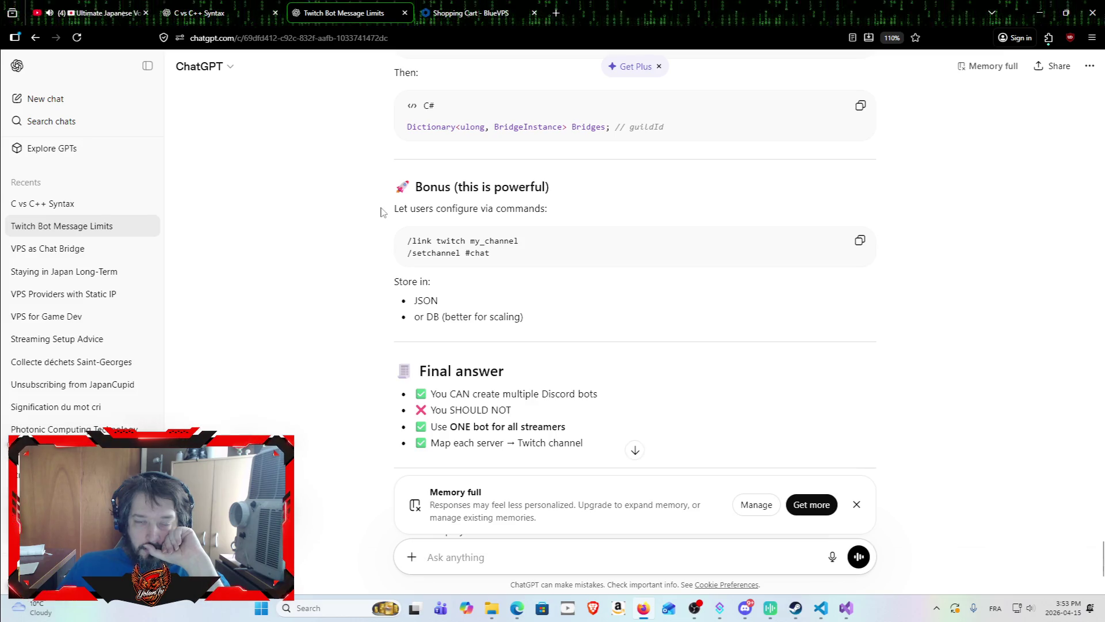
mouse_move(408, 240)
mouse_down()
mouse_move(651, 236)
mouse_move(518, 255)
mouse_up()
click(783, 546)
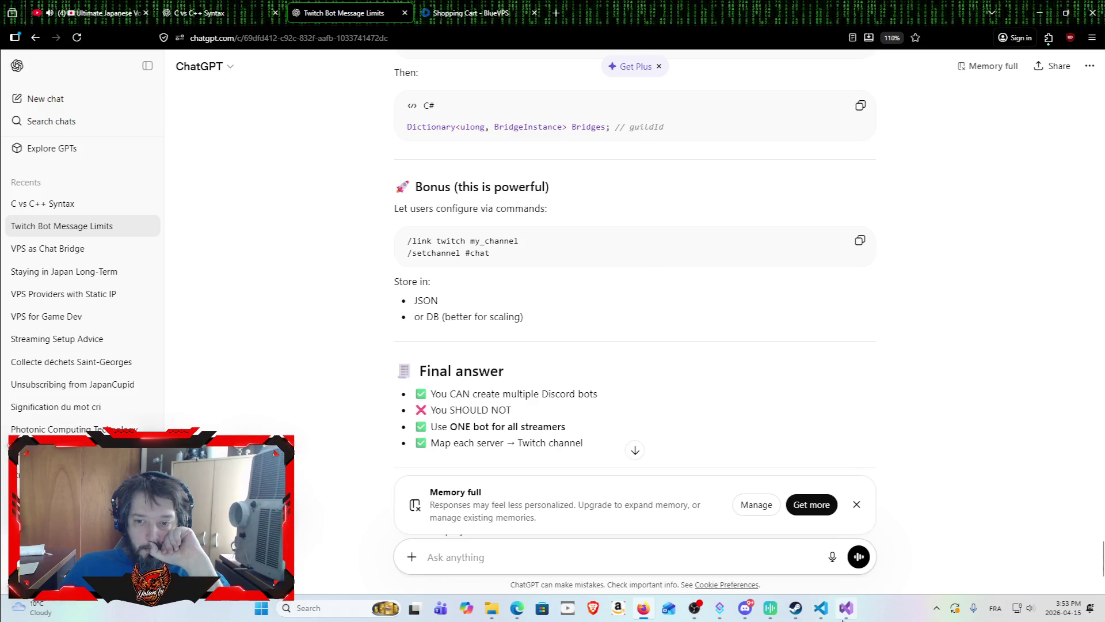
click(845, 608)
scroll(595, 315, down, 20)
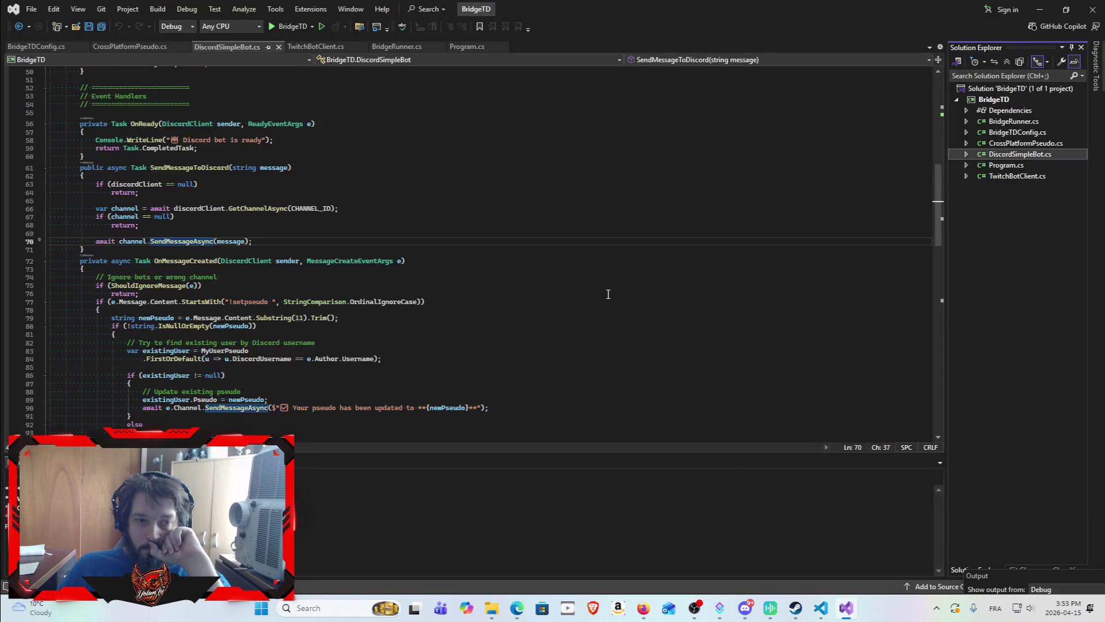
Check the end of DiscordSimpleBot.cs, then minimize Visual Studio to get back to ChatGPT.
scroll(633, 288, up, 7)
scroll(661, 293, down, 6)
click(1034, 13)
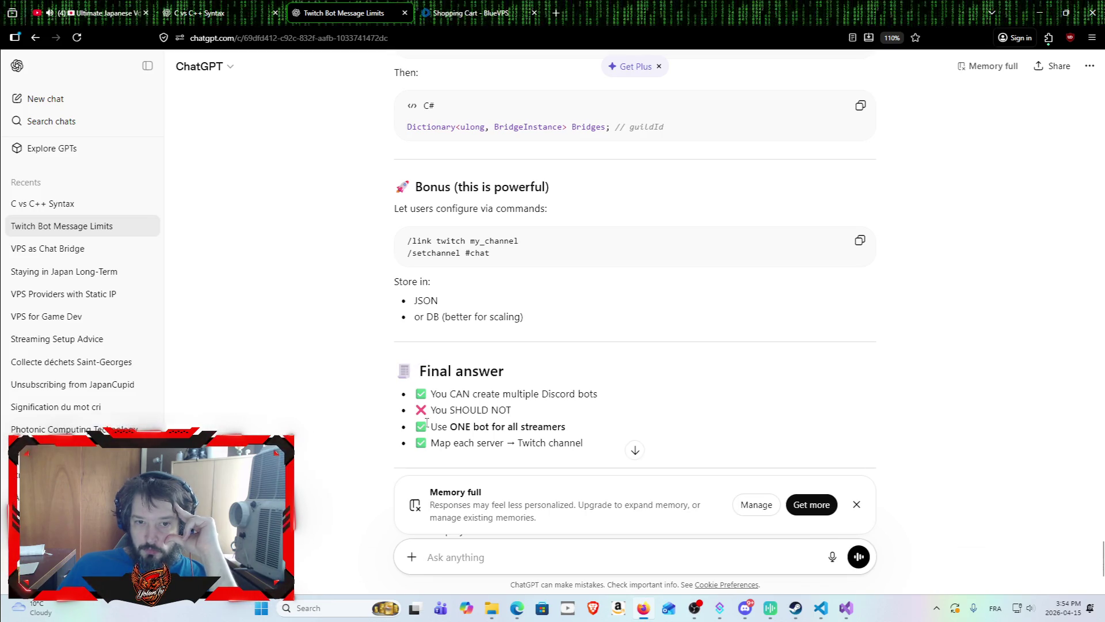
Tell ChatGPT the bots are yolanbot and TDBridge; ask if others could install them on their own Twitch and Discord.
scroll(533, 343, down, 3)
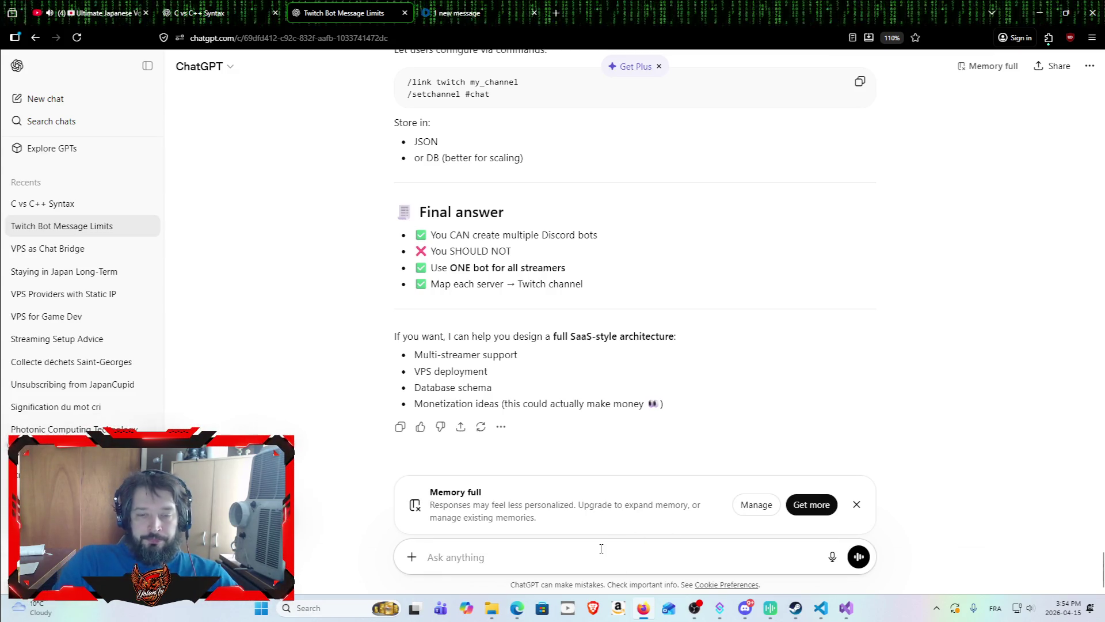
text(i)
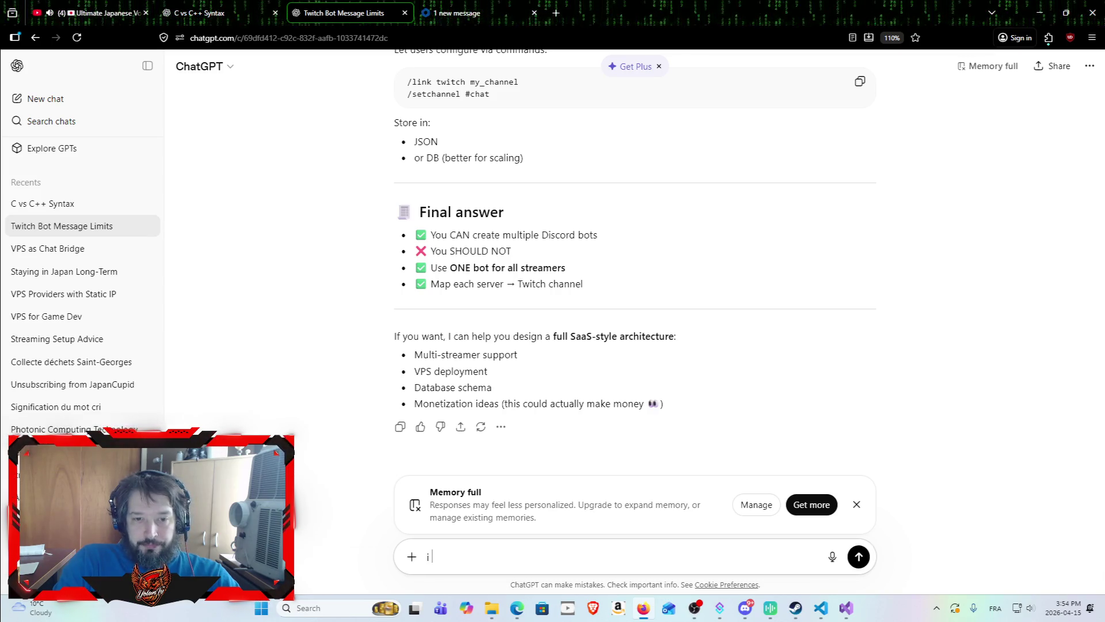
text( havwit)
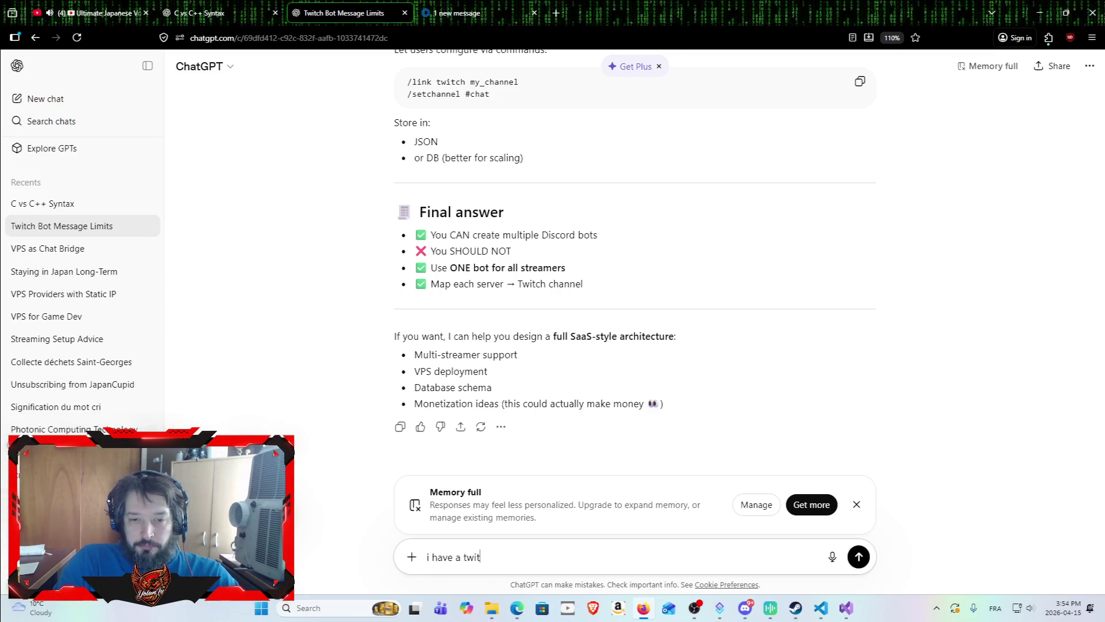
text(ch  bot)
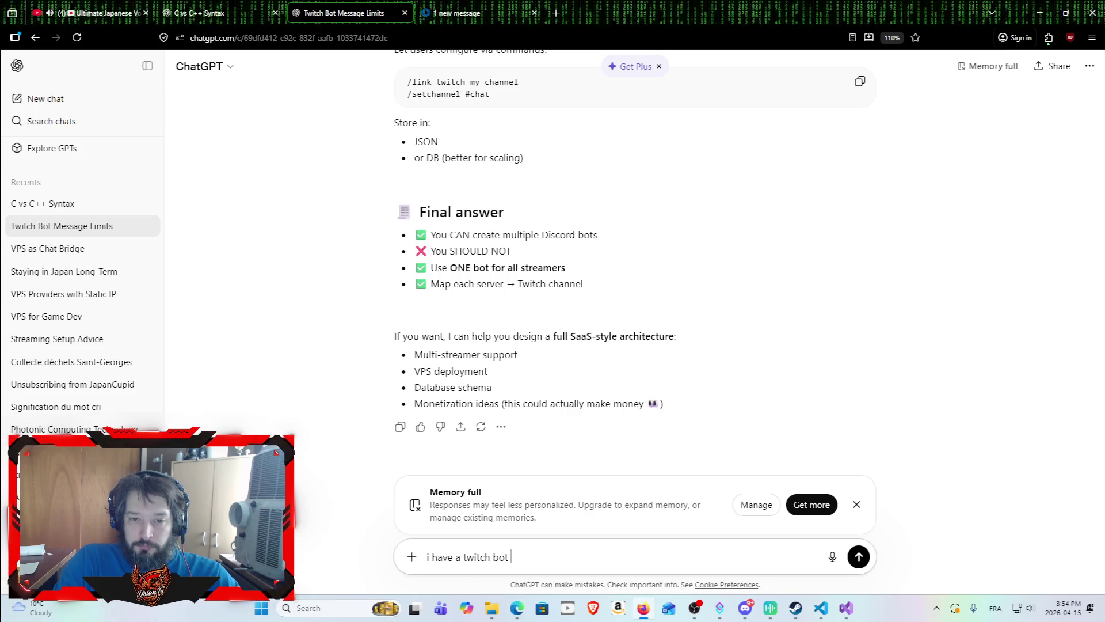
text( called yol)
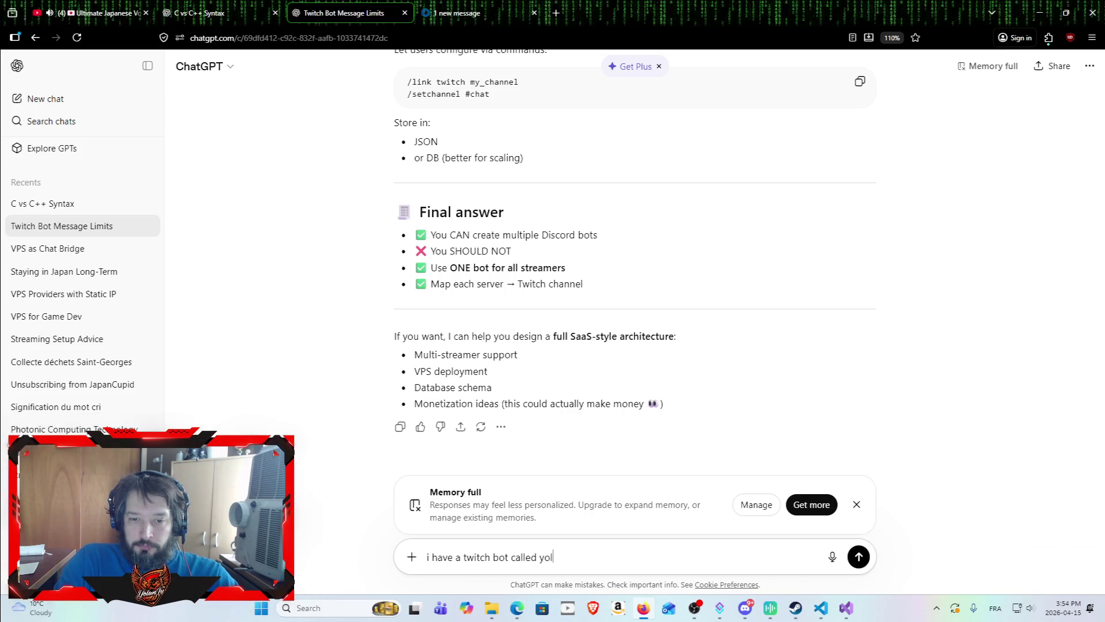
text(anbot , lets k)
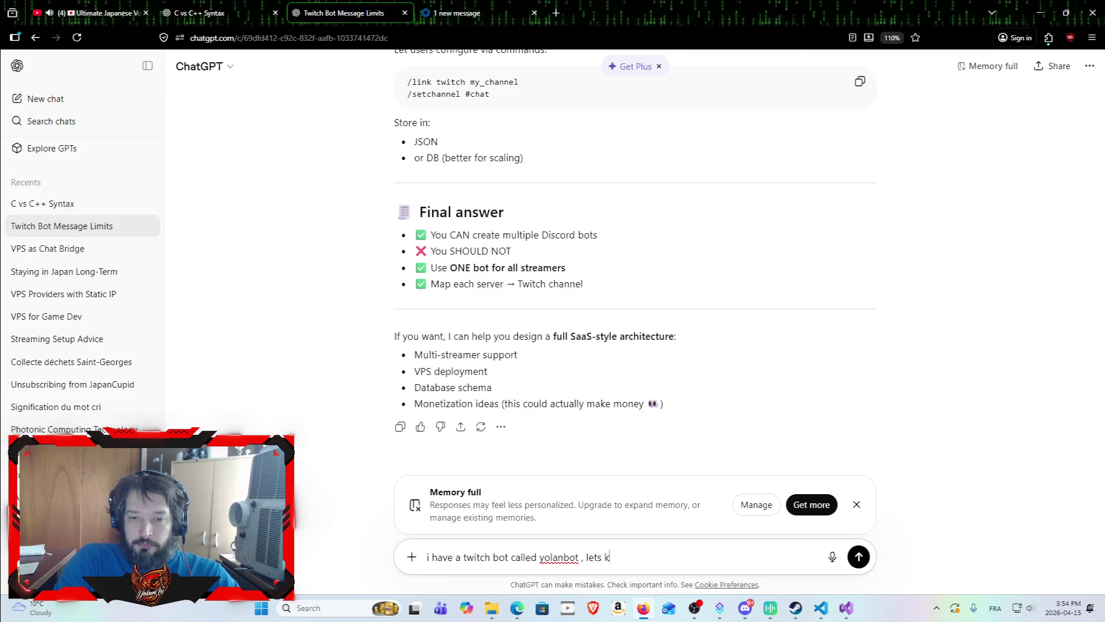
text(eep tha)
text(t , bu)
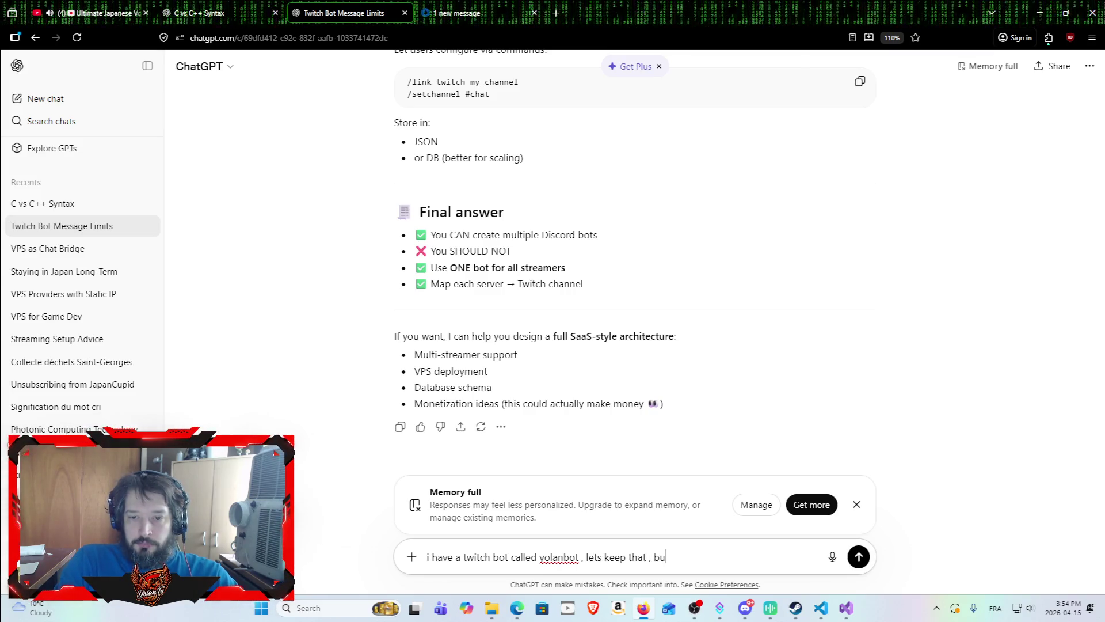
key(BackSpace)
key(BackSpace)
key(BackSpace)
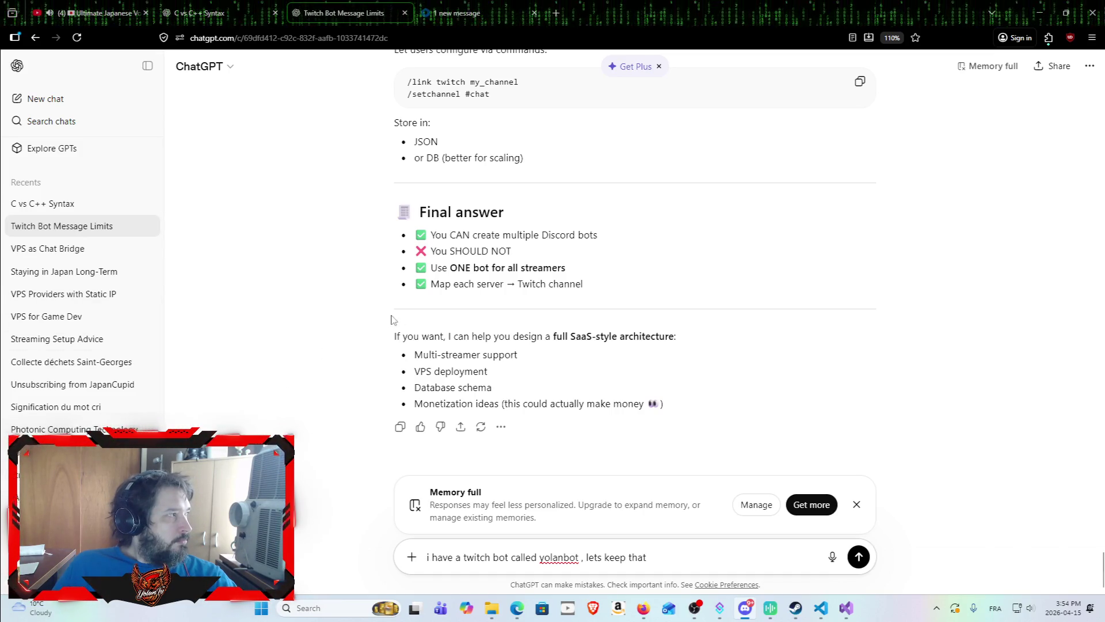
click(716, 552)
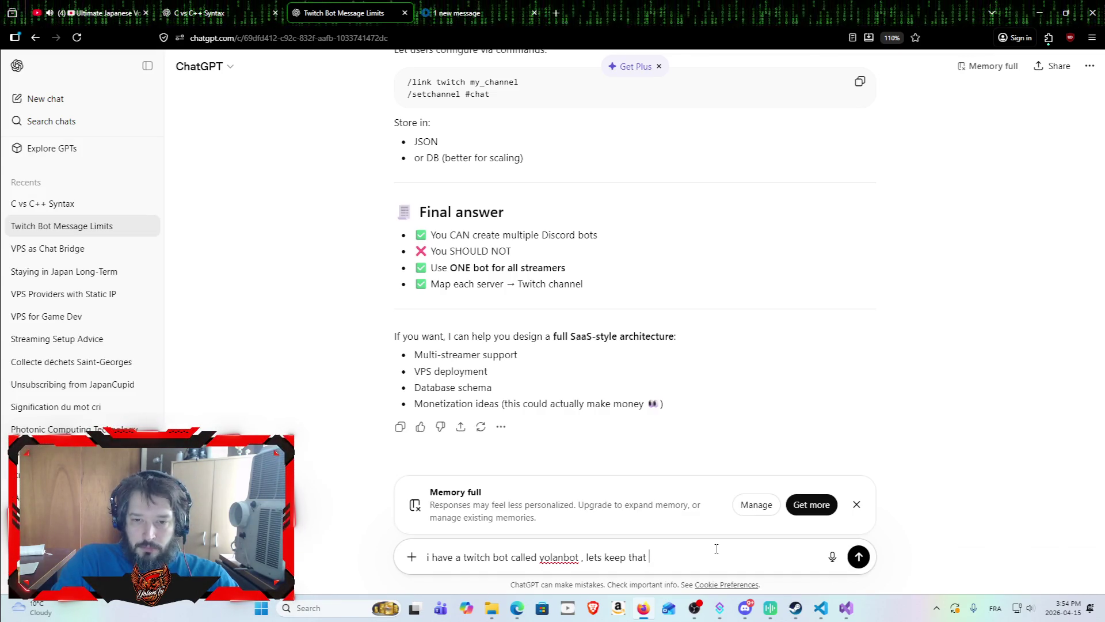
text(, my discord )
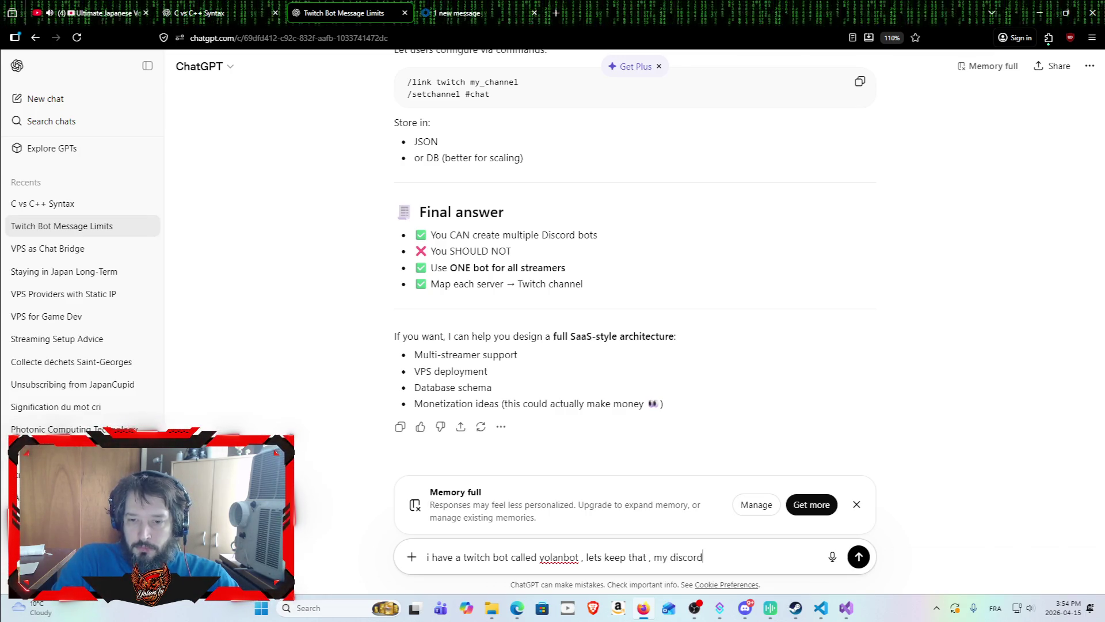
text(bot is called TD)
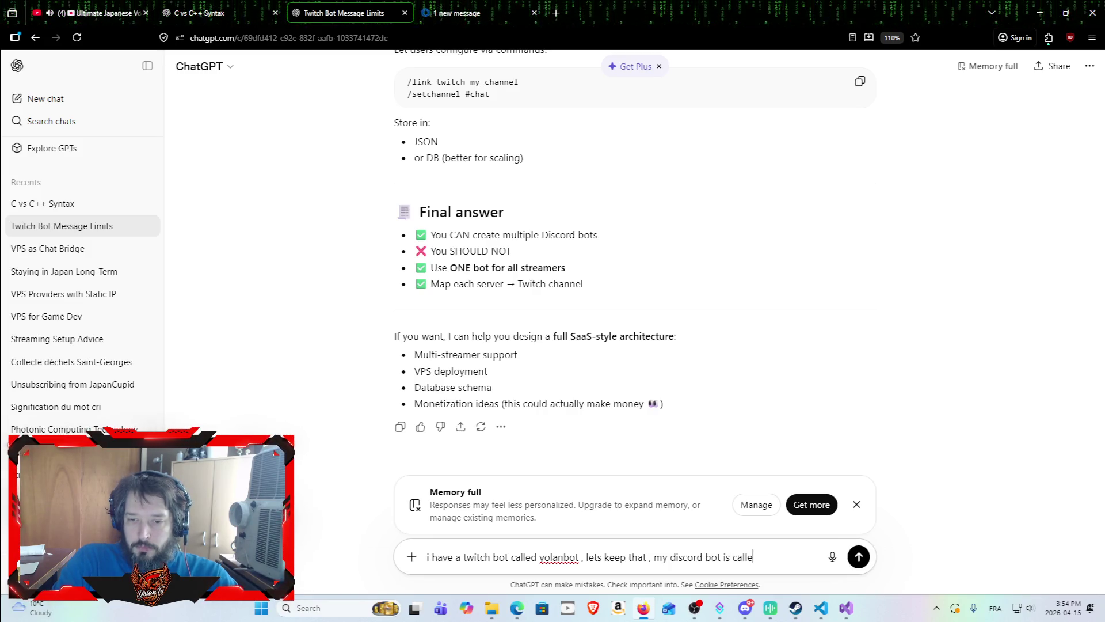
text(Bridge ....)
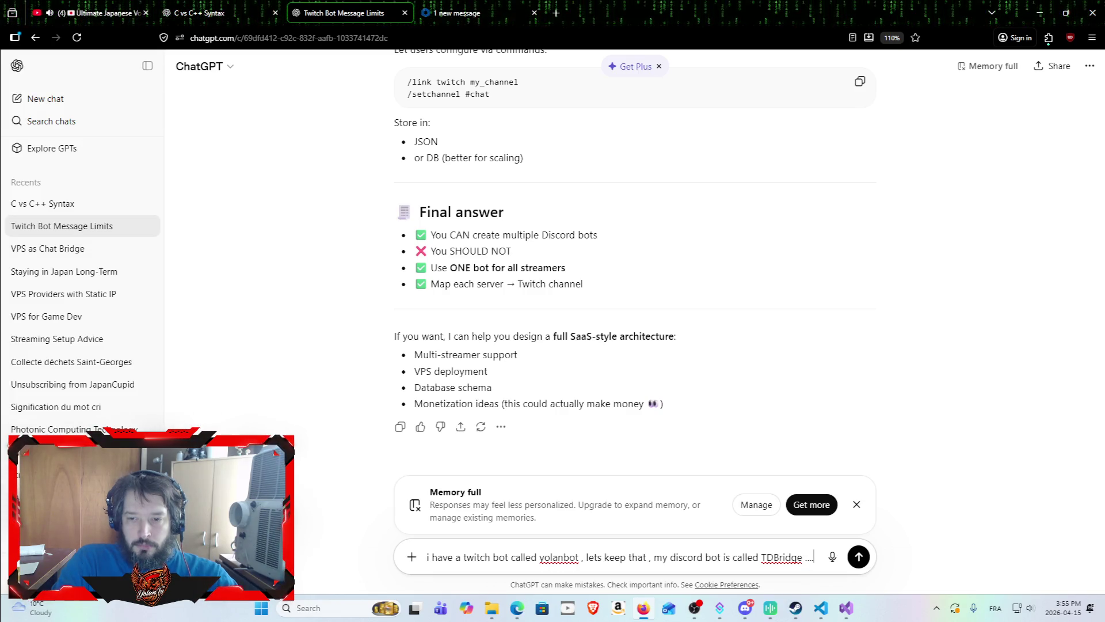
text( the quest)
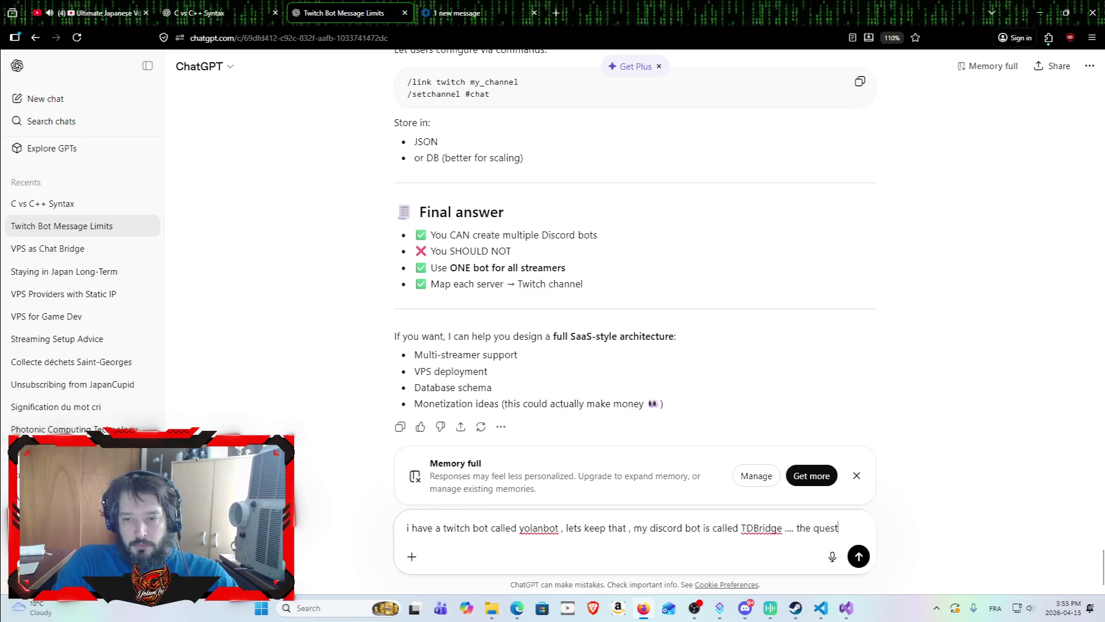
text(ion is own )
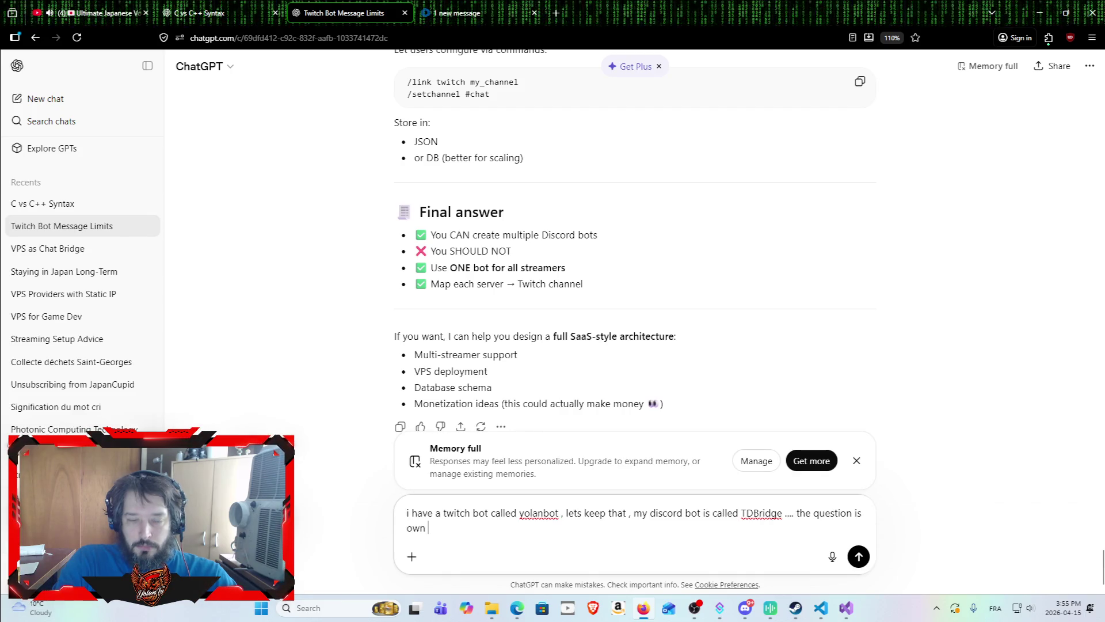
text(som)
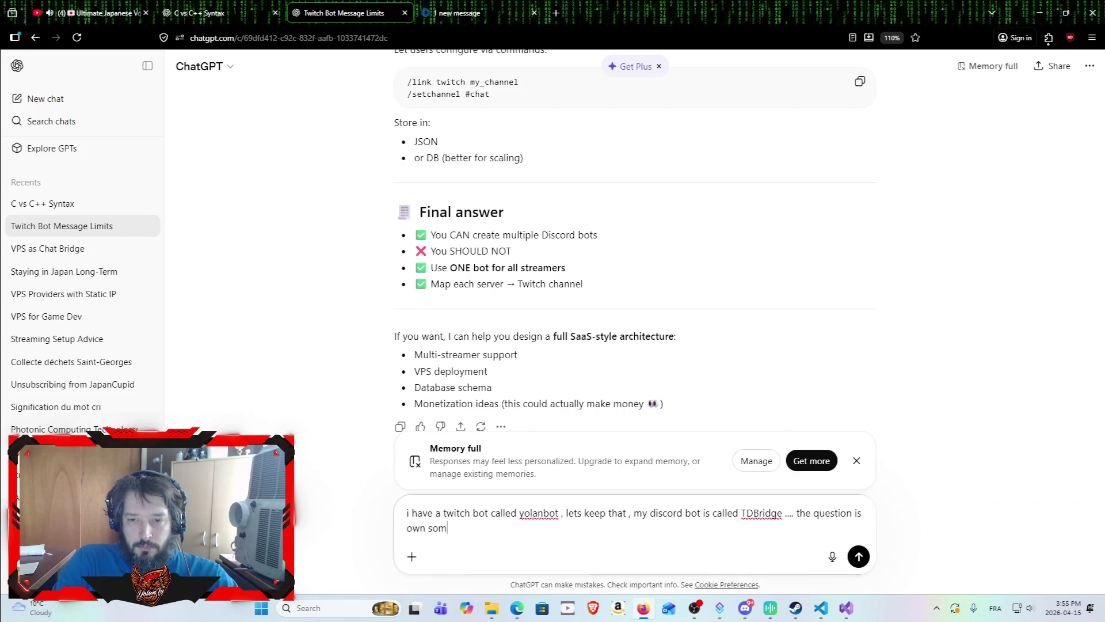
text(eone could )
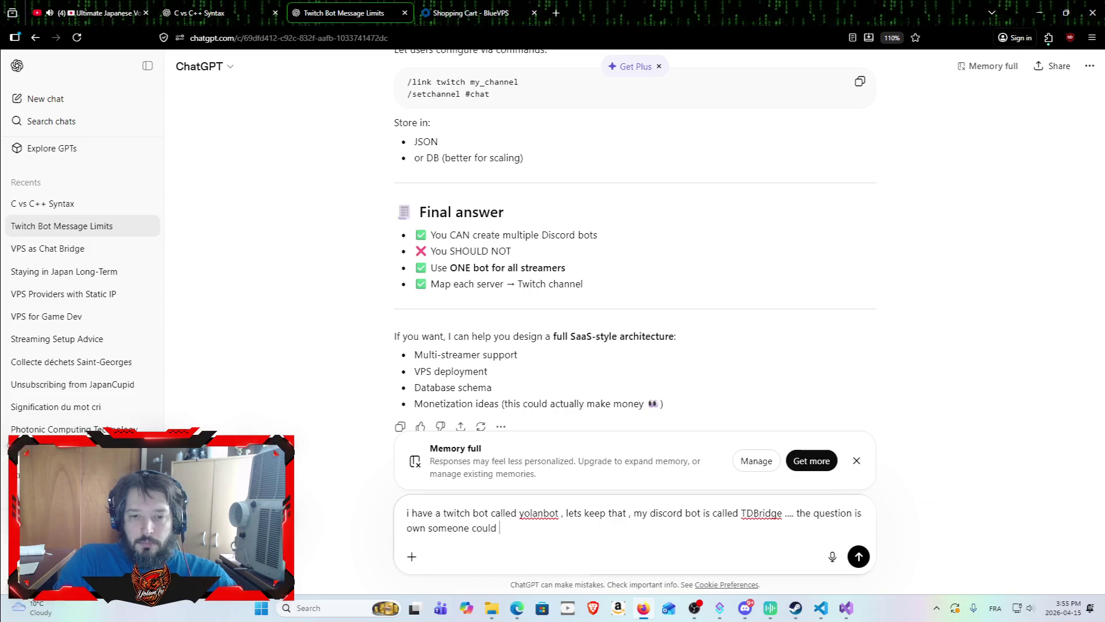
text(install i)
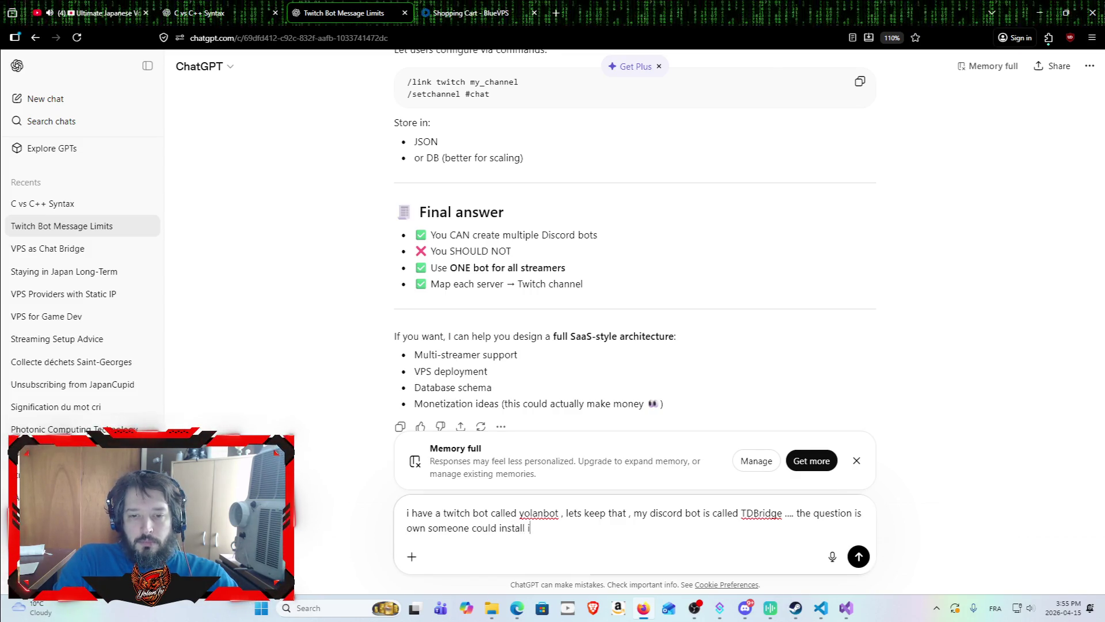
text(t for their ow)
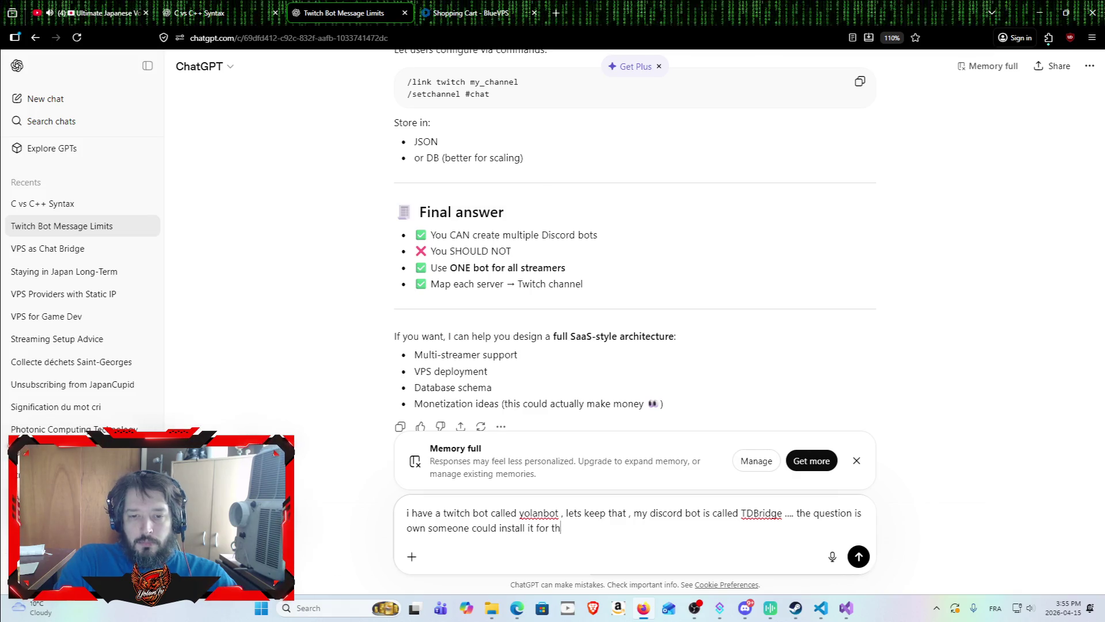
text(n twit)
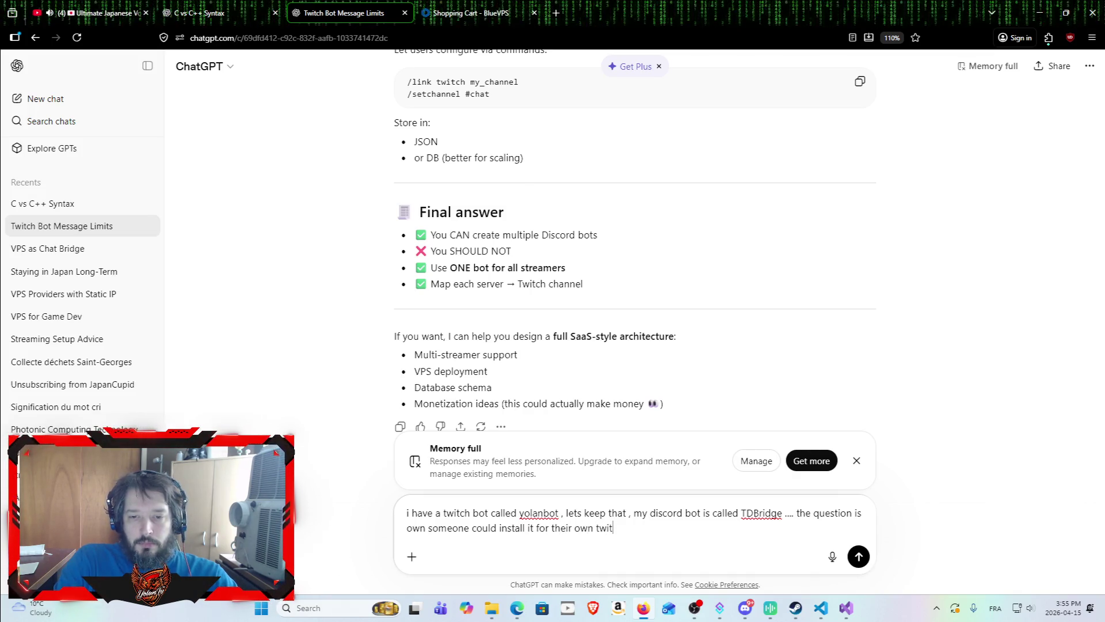
text(ch and own)
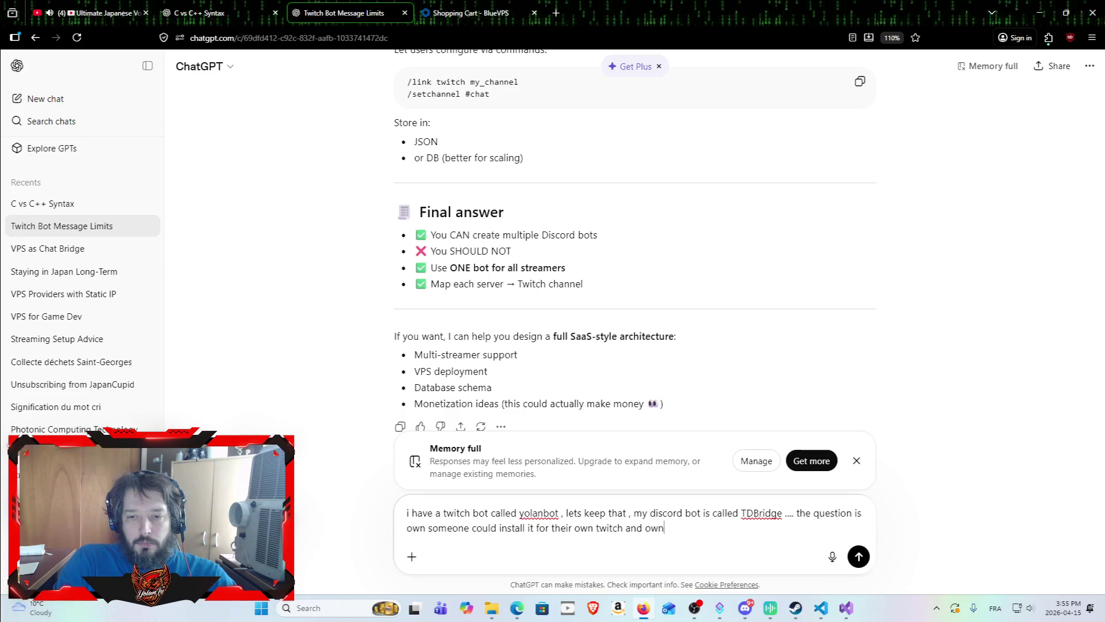
text( discord)
key(Return)
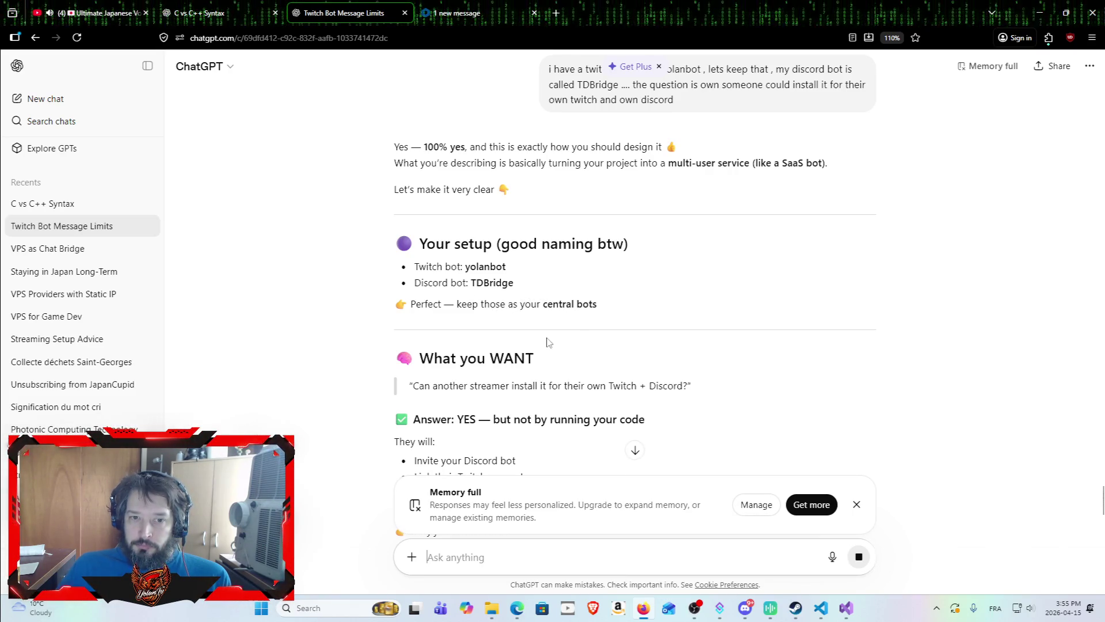
scroll(446, 218, down, 2)
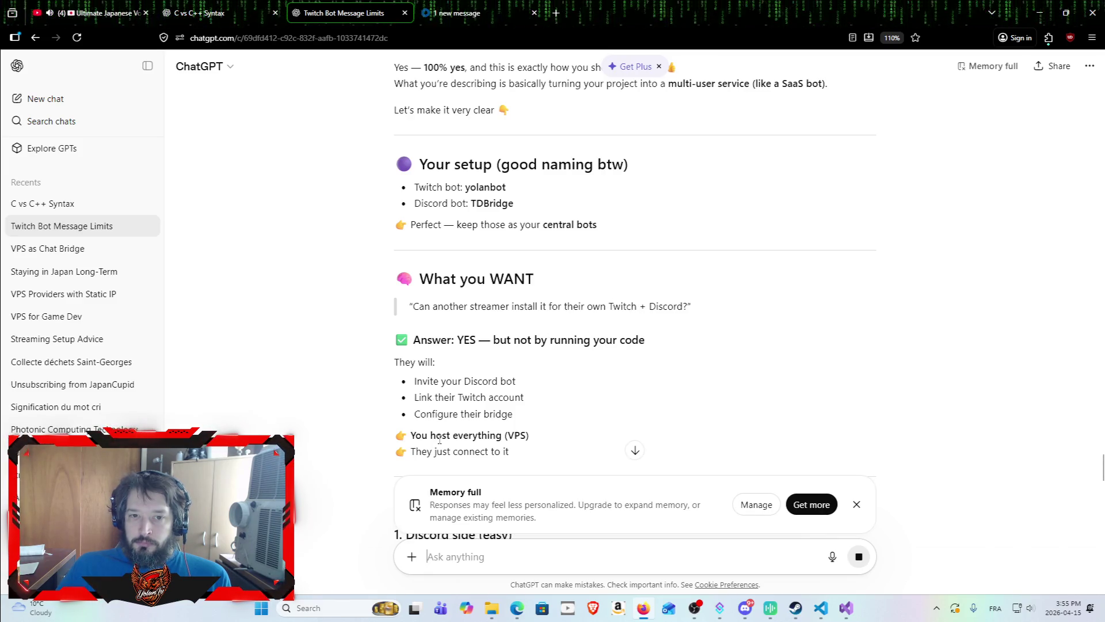
scroll(438, 278, down, 4)
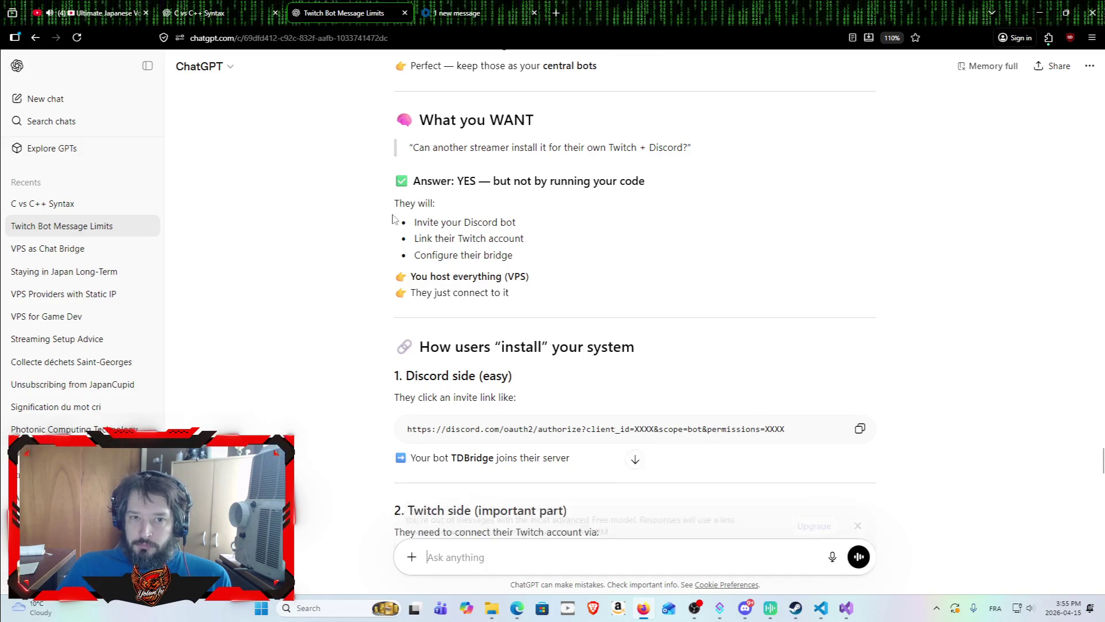
drag(414, 224, 545, 222)
click(547, 229)
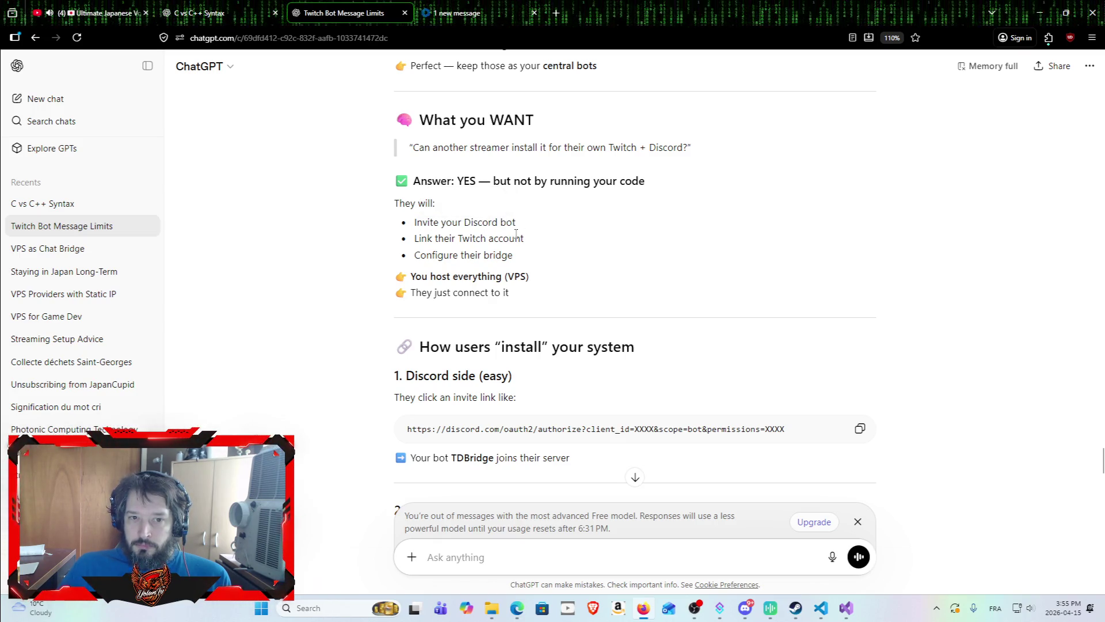
drag(413, 223, 550, 224)
click(548, 245)
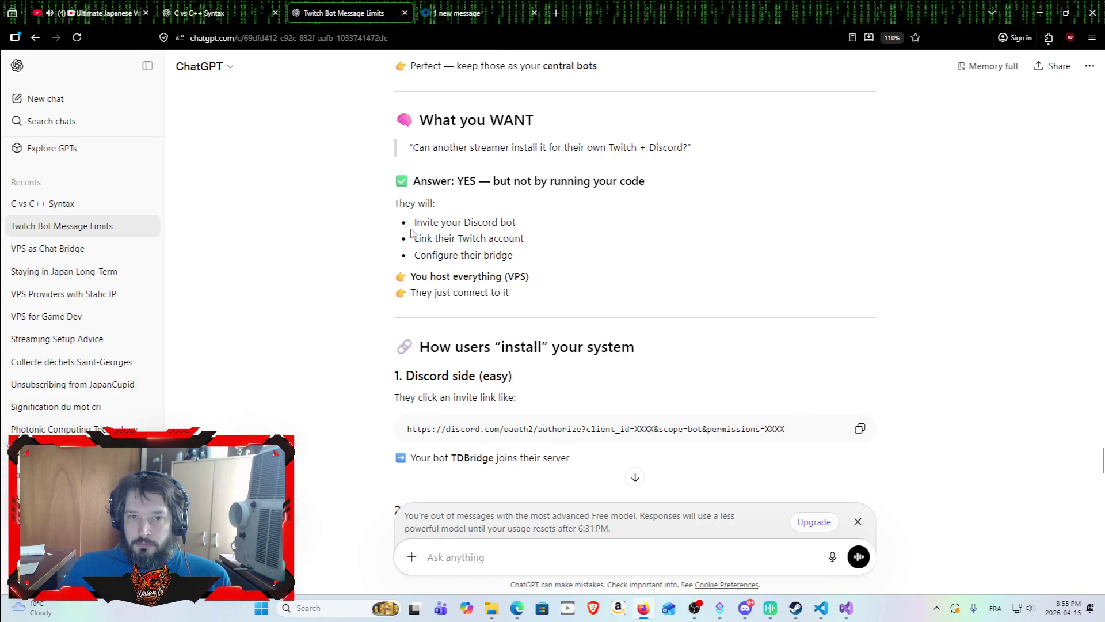
drag(424, 236, 564, 241)
click(573, 250)
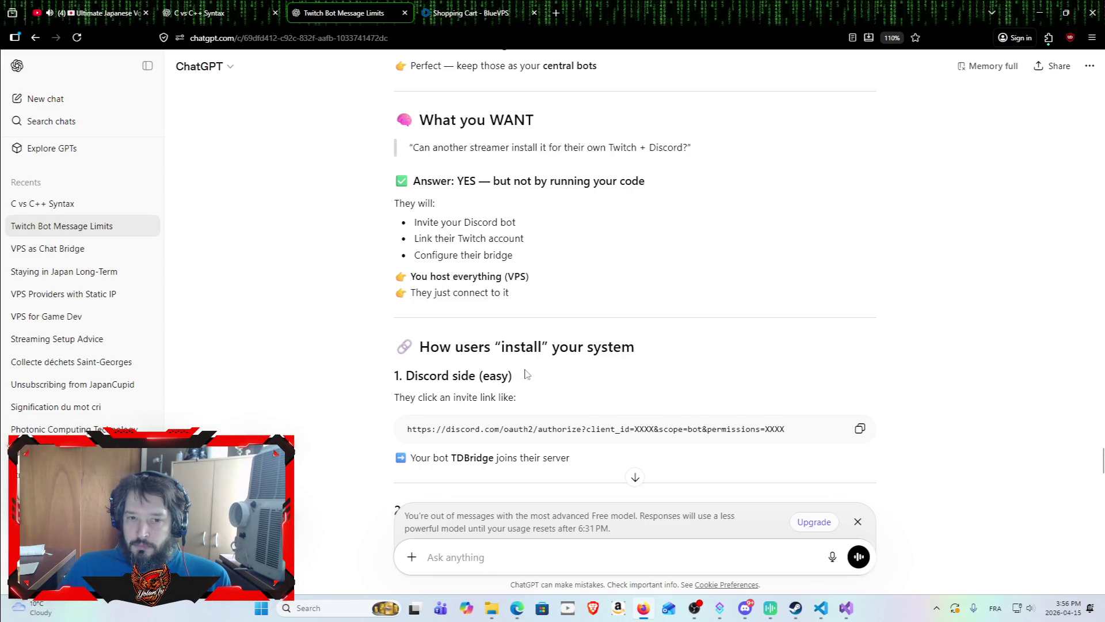
scroll(520, 371, down, 3)
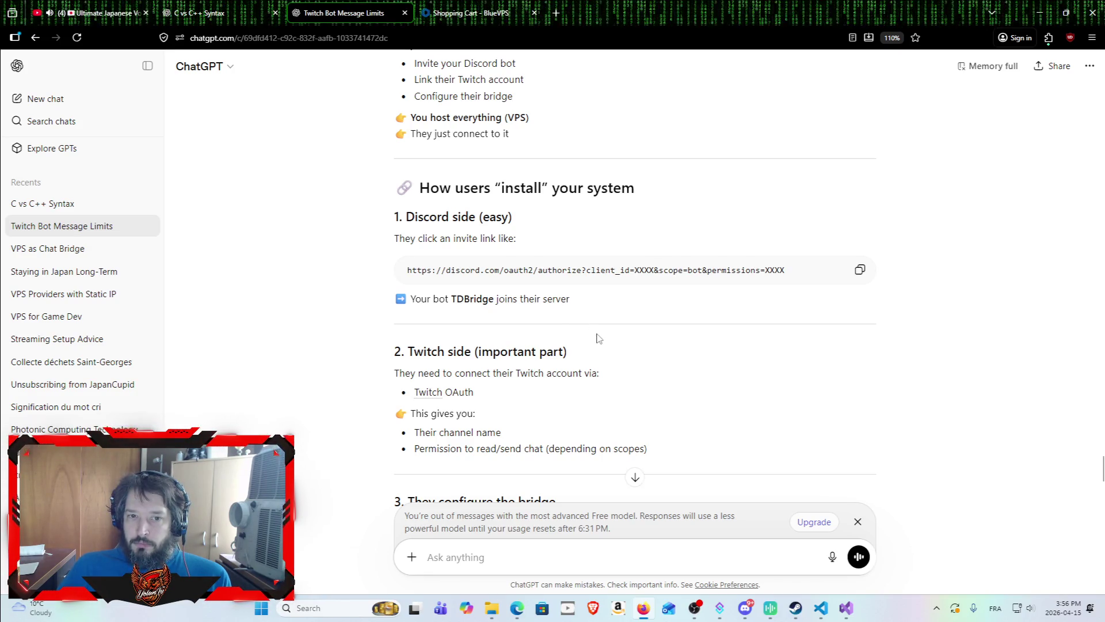
scroll(597, 338, down, 2)
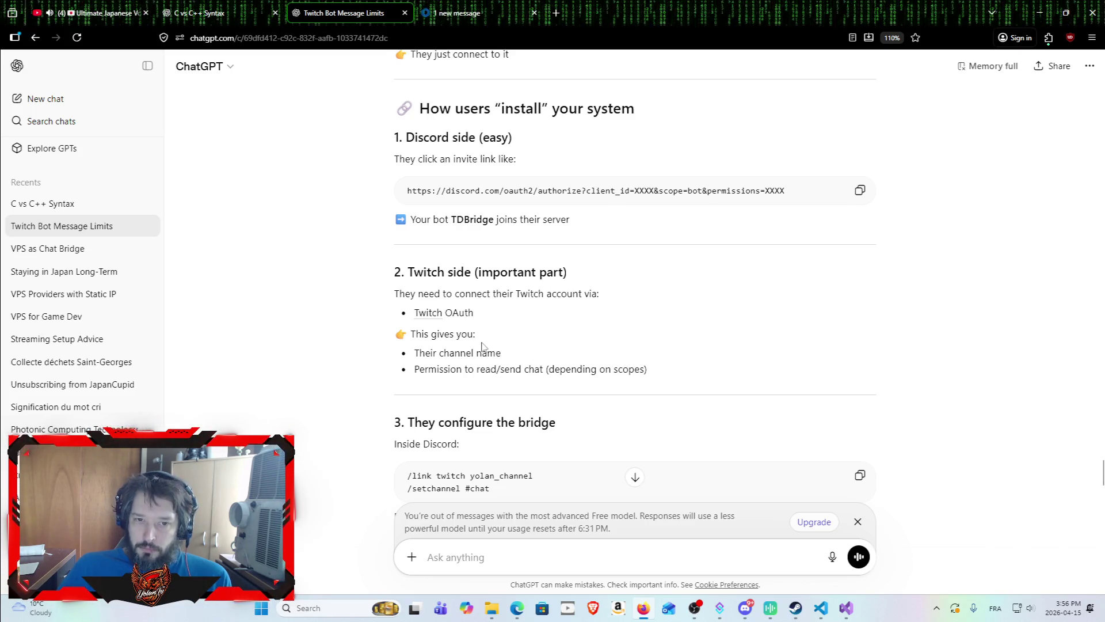
scroll(488, 357, down, 2)
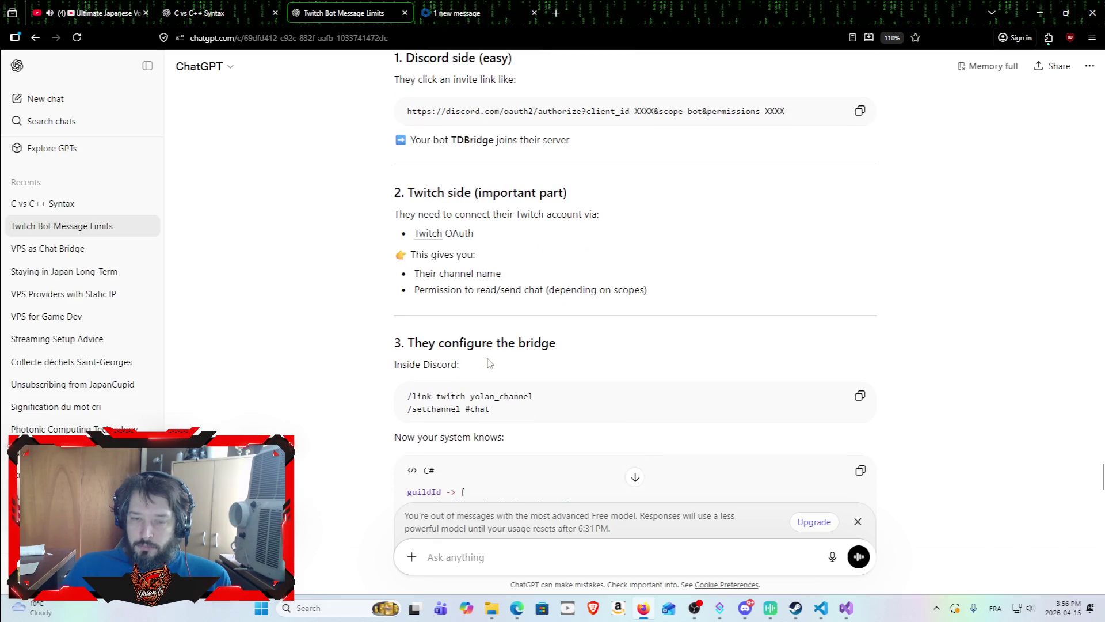
scroll(487, 340, up, 4)
scroll(475, 372, down, 2)
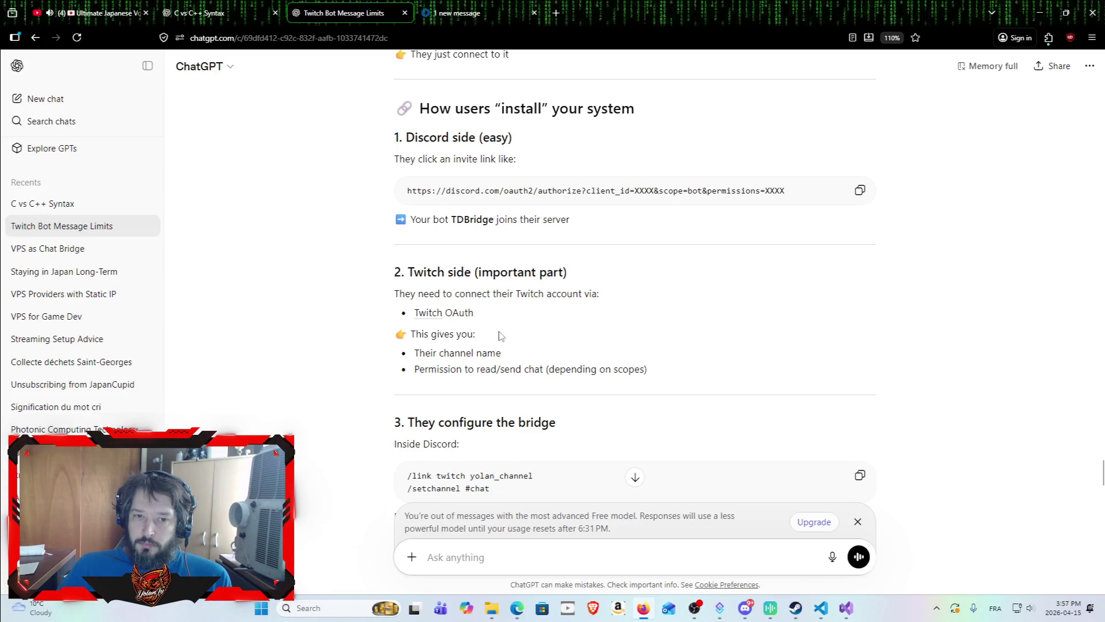
scroll(503, 322, down, 3)
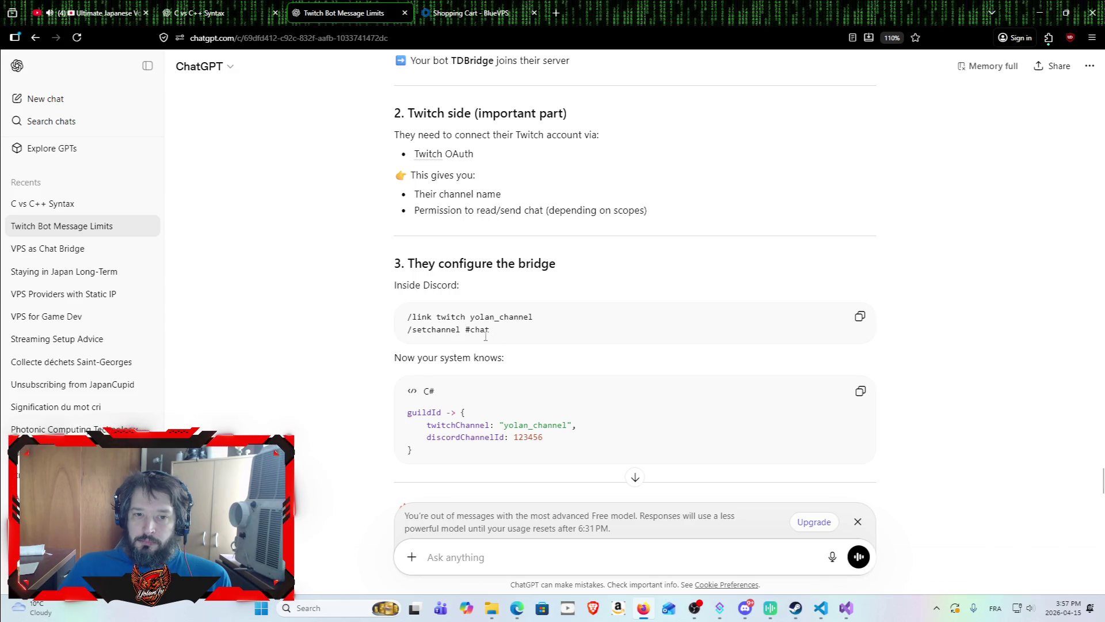
scroll(495, 342, down, 2)
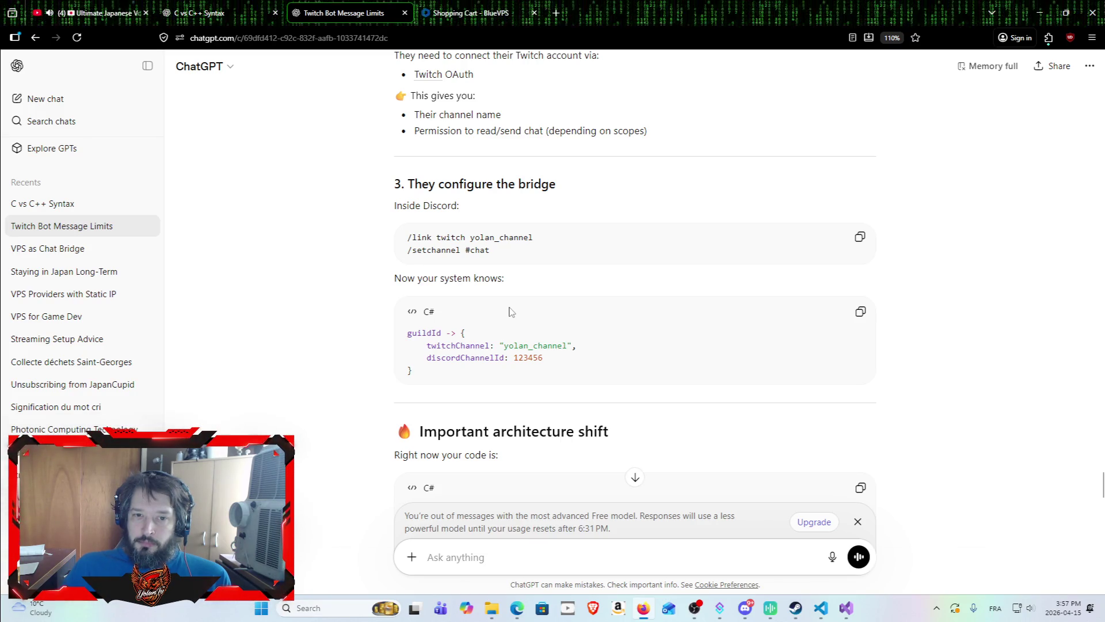
scroll(490, 323, down, 3)
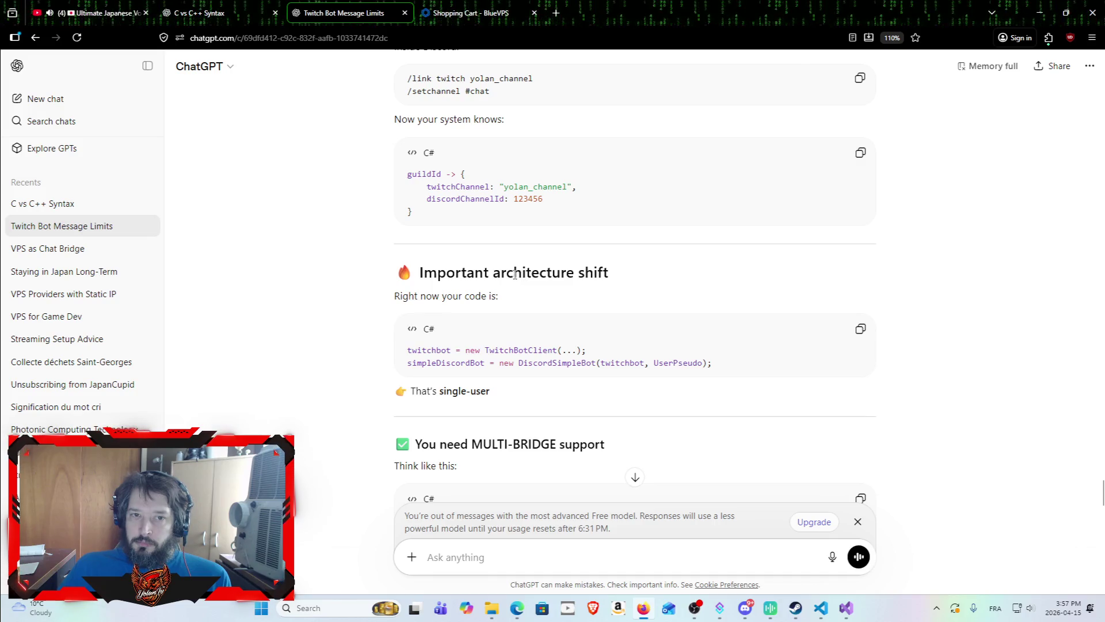
scroll(512, 278, up, 3)
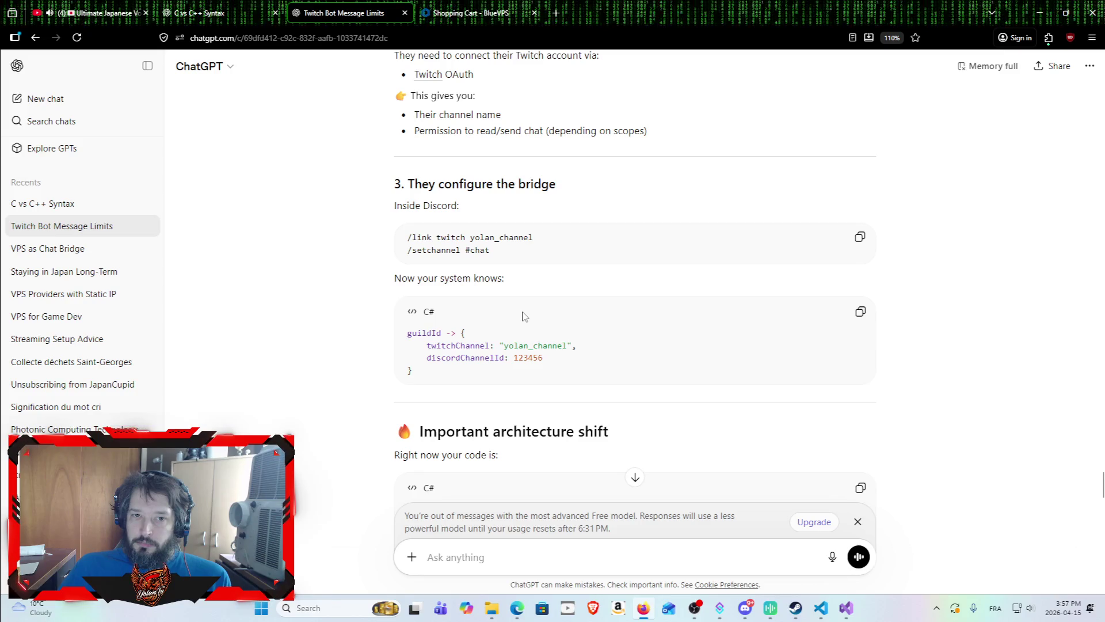
scroll(500, 270, down, 2)
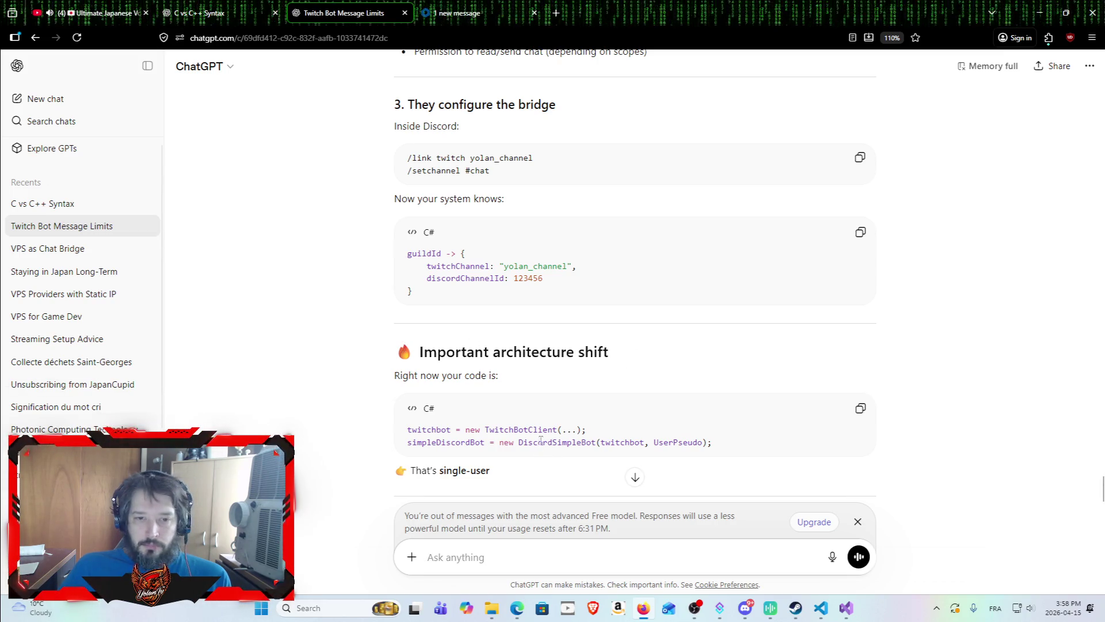
scroll(493, 363, down, 4)
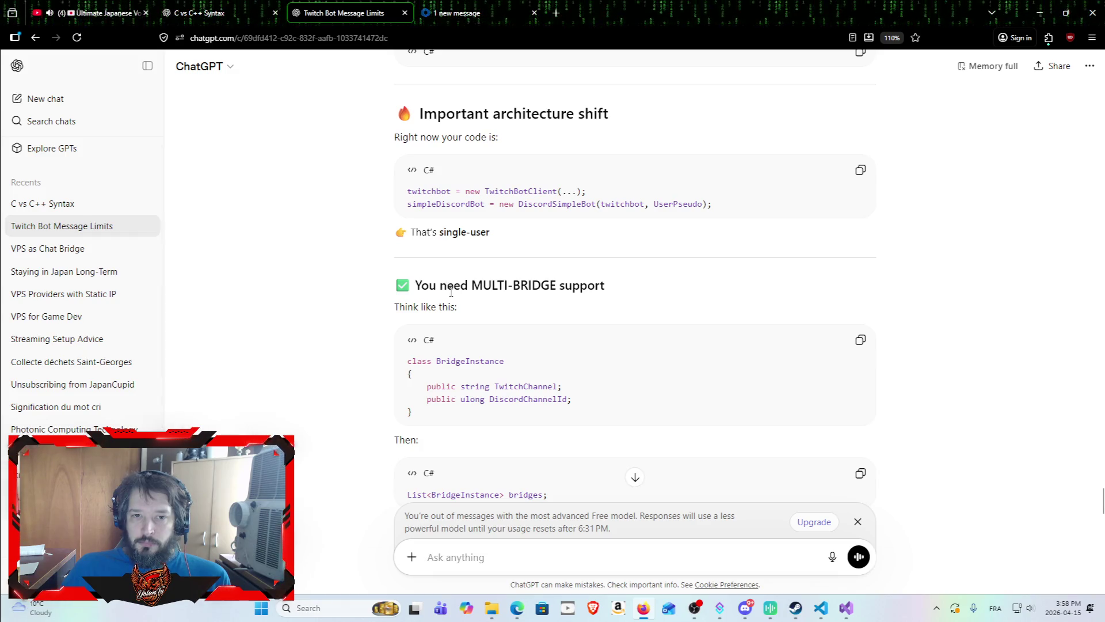